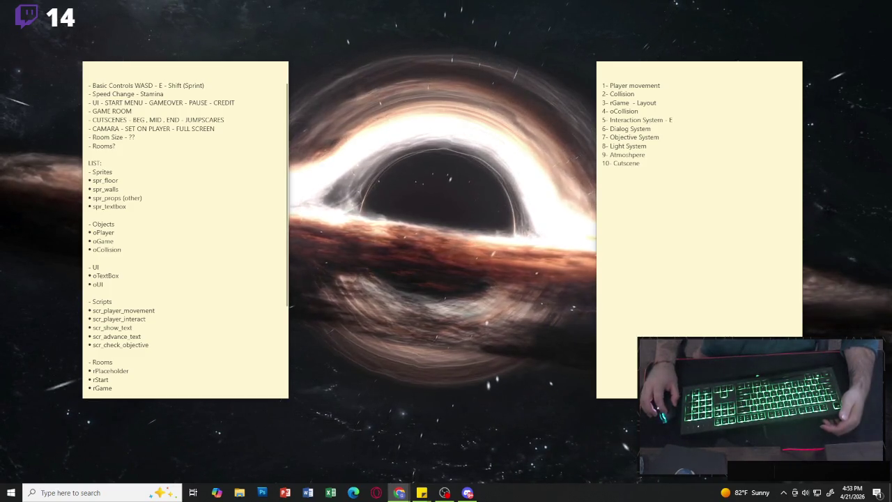
Switch back to the maximized Chrome window playing the League of Legends clip.
key("alt+Tab")
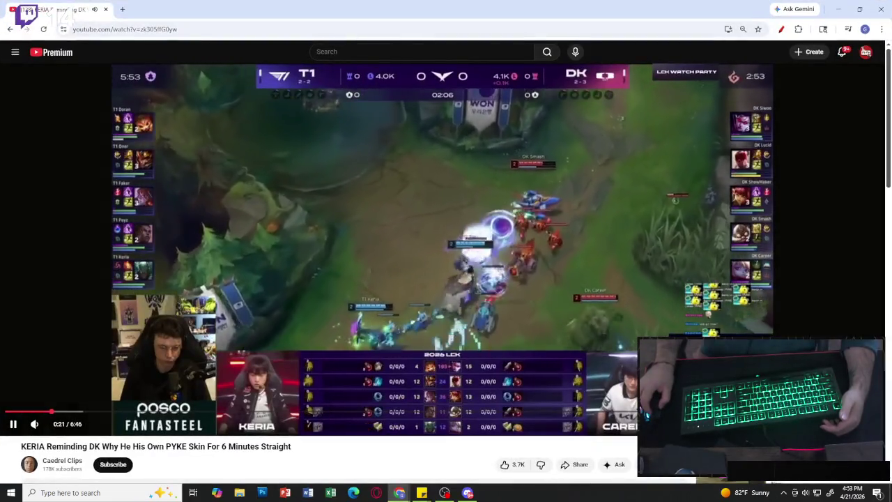
Play the KERIA Pyke skin clip full screen.
key("f")
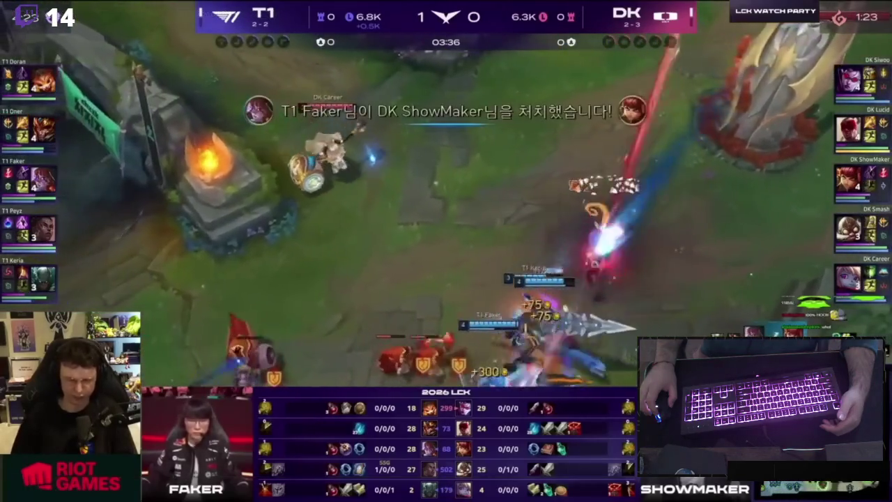
mouse_move(524, 289)
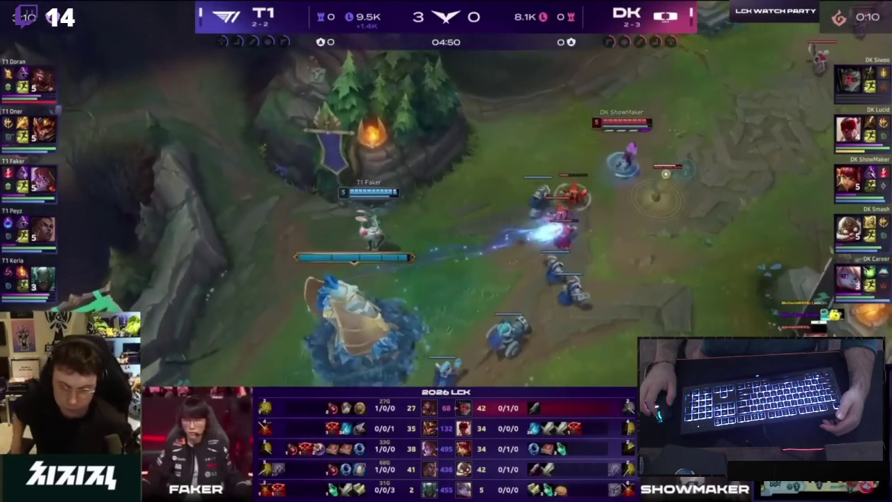
mouse_move(526, 269)
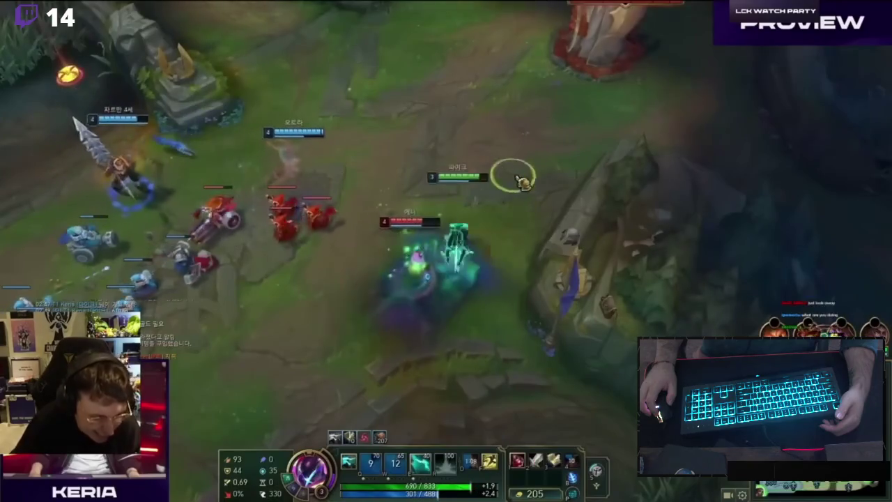
key("e")
key("f")
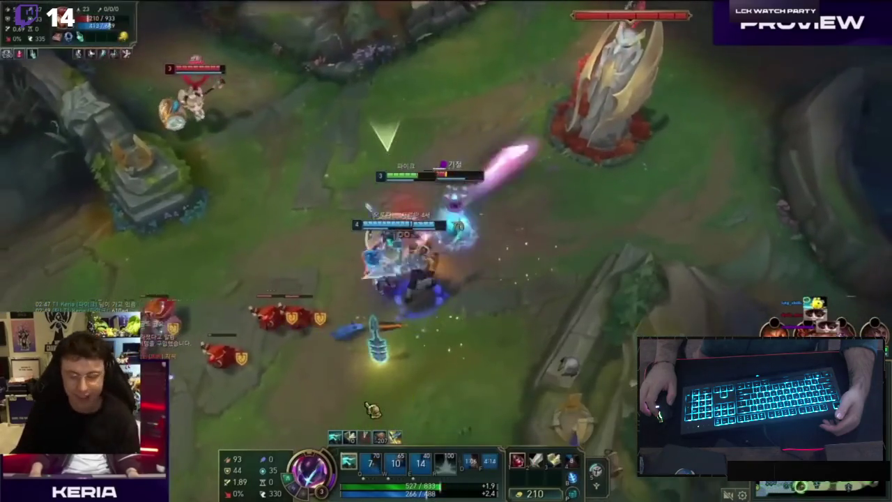
mouse_move(502, 253)
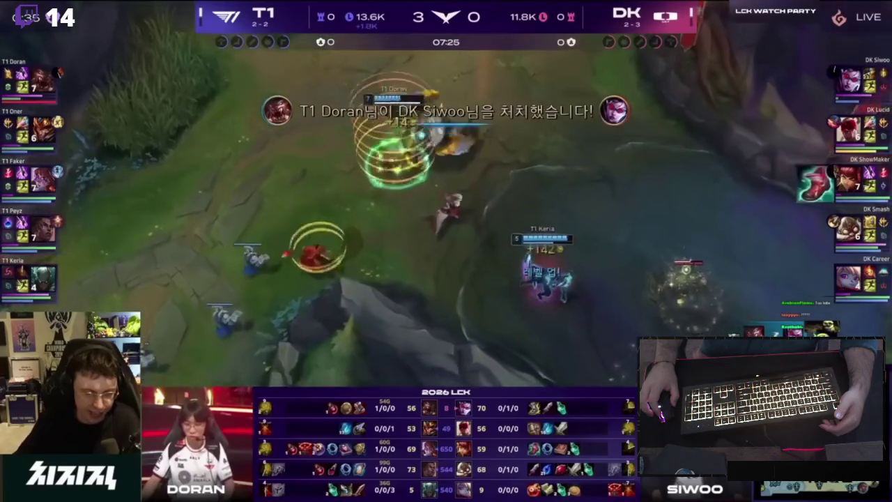
mouse_move(425, 230)
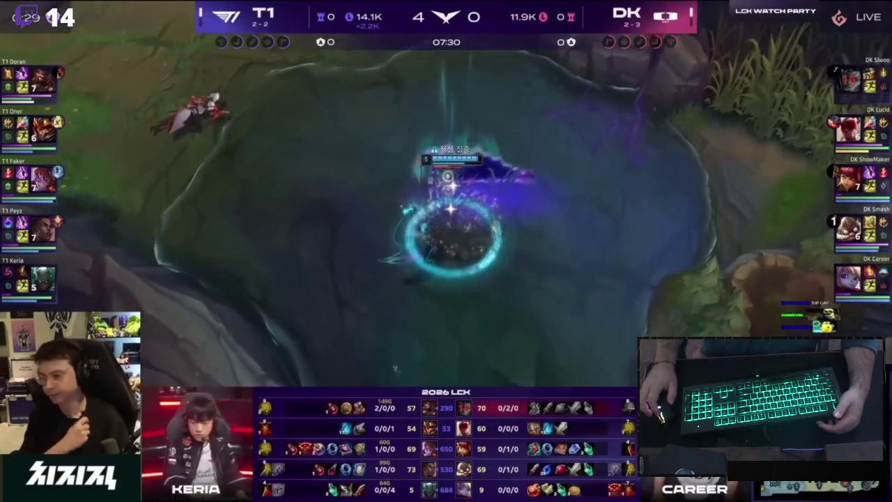
mouse_move(368, 102)
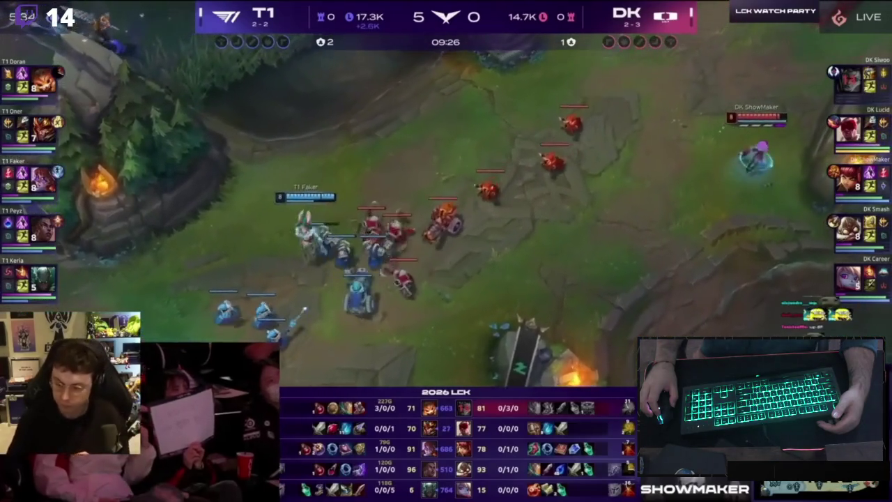
mouse_move(395, 84)
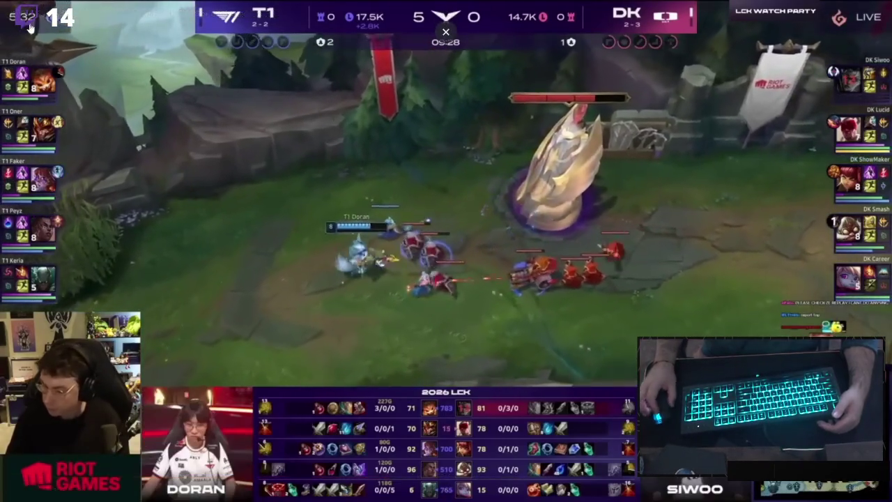
mouse_move(445, 196)
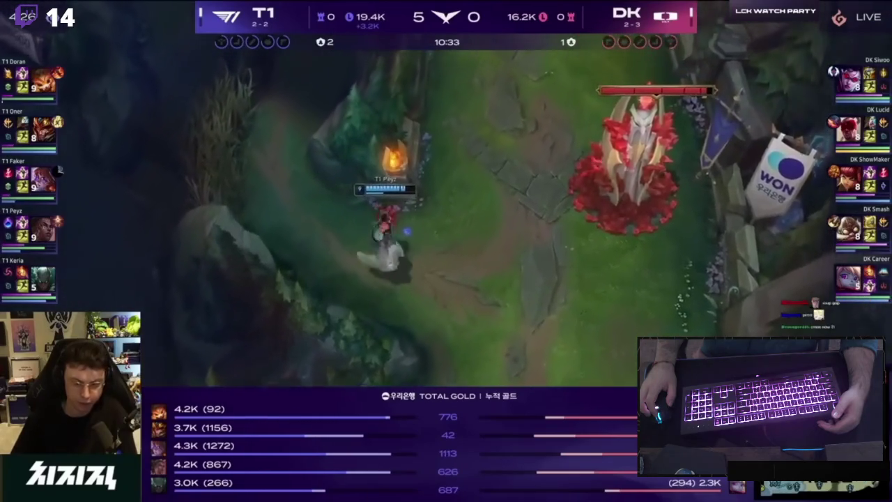
mouse_move(461, 219)
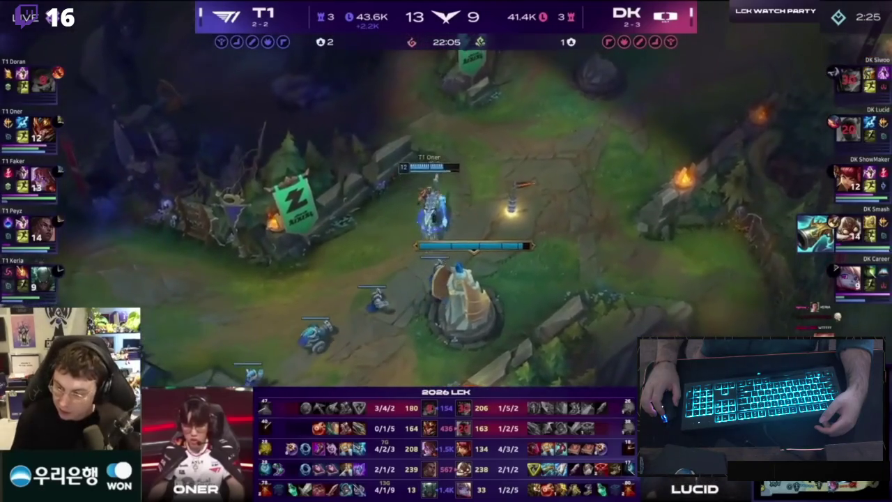
mouse_move(446, 251)
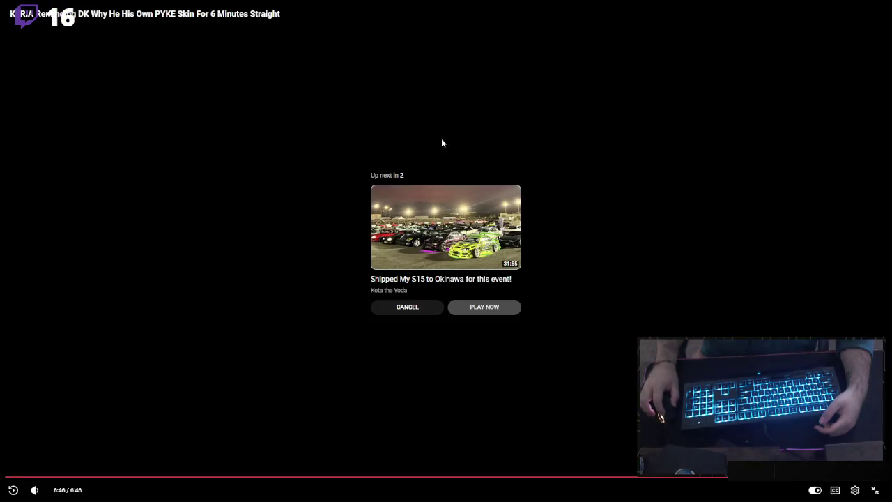
Leave full screen on the finished KERIA Pyke skin clip.
left_click(446, 32)
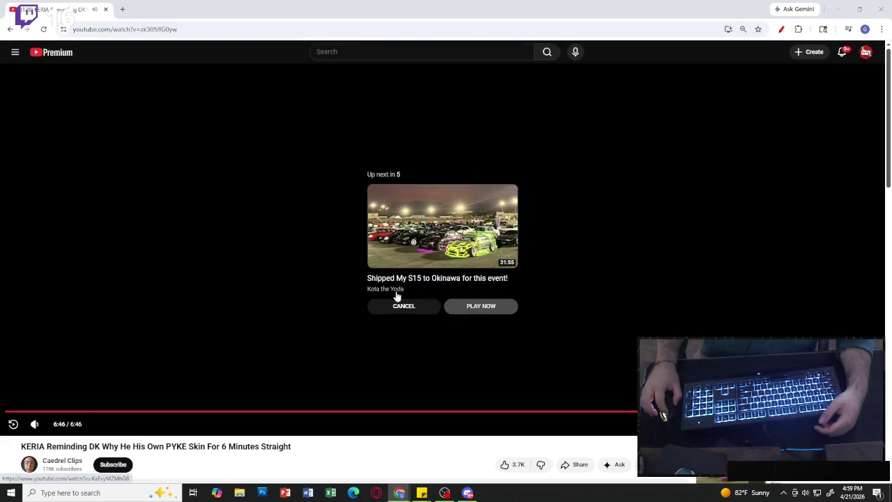
Cancel the Up next autoplay and go back to the YouTube Home feed.
left_click(398, 305)
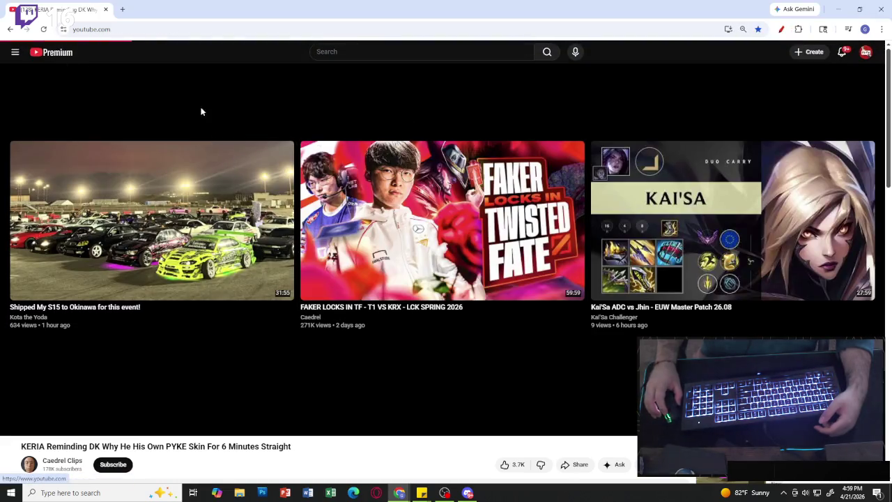
key("alt+Left")
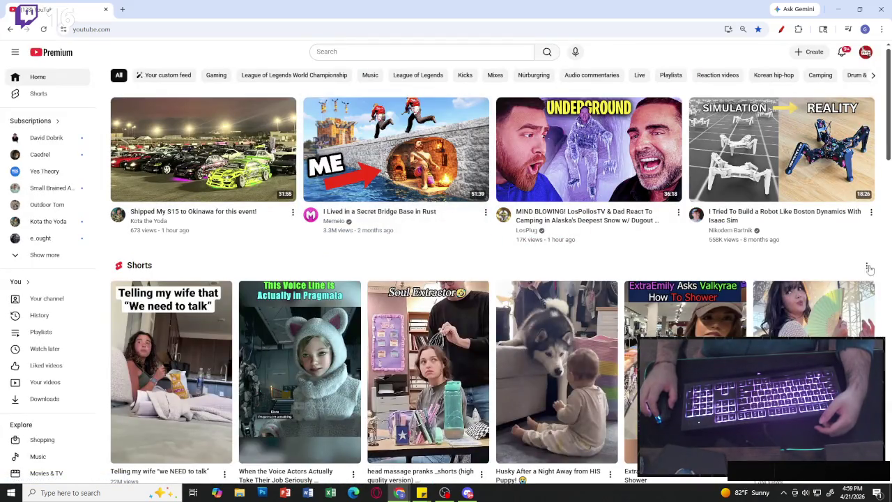
mouse_move(441, 185)
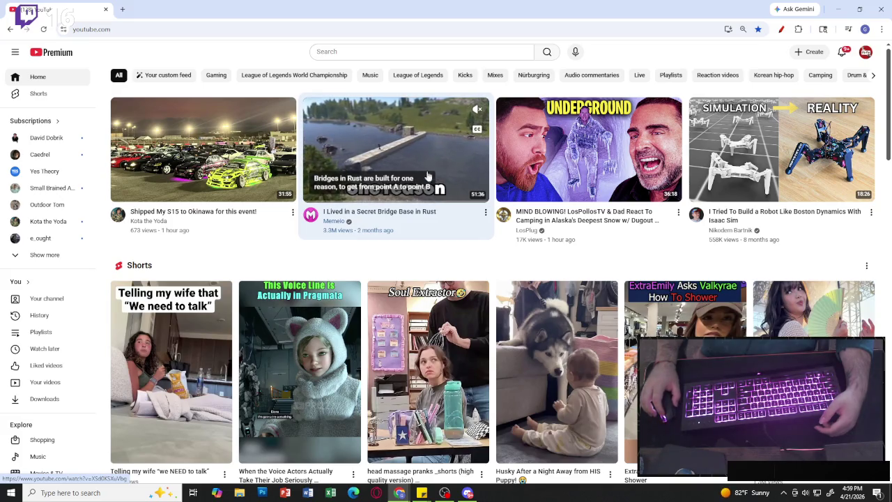
Open the Isaac Sim spider-robot video full screen and skip ahead to about 2:14.
mouse_move(839, 161)
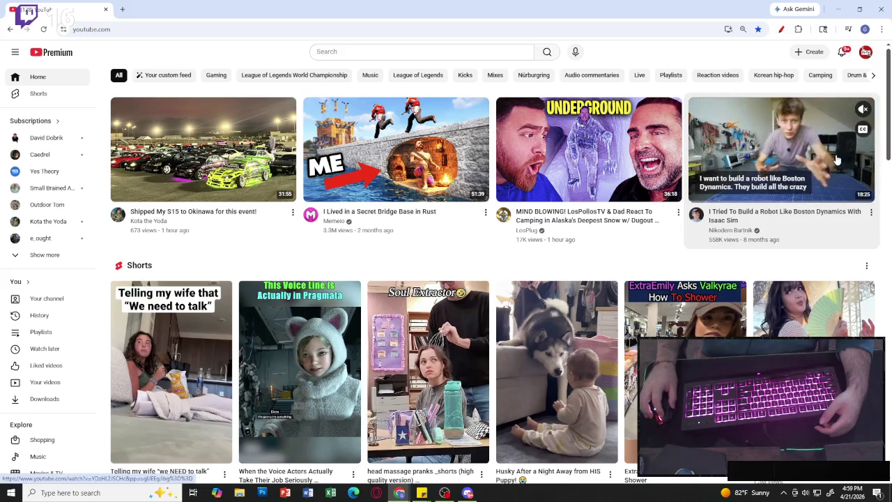
left_click(799, 154)
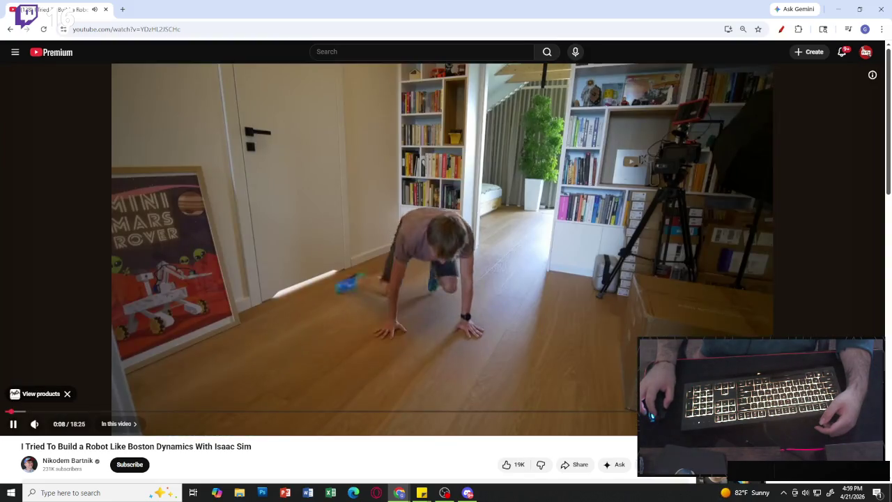
double_click(547, 338)
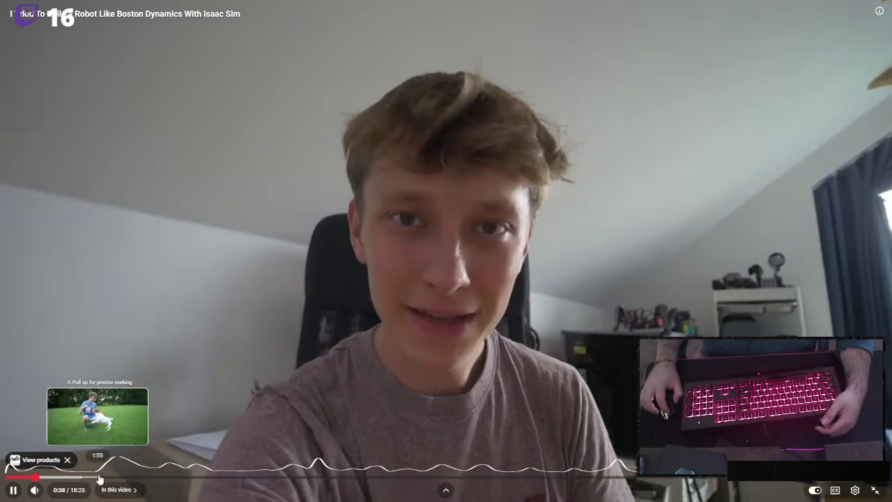
left_click_drag(99, 478, 112, 478)
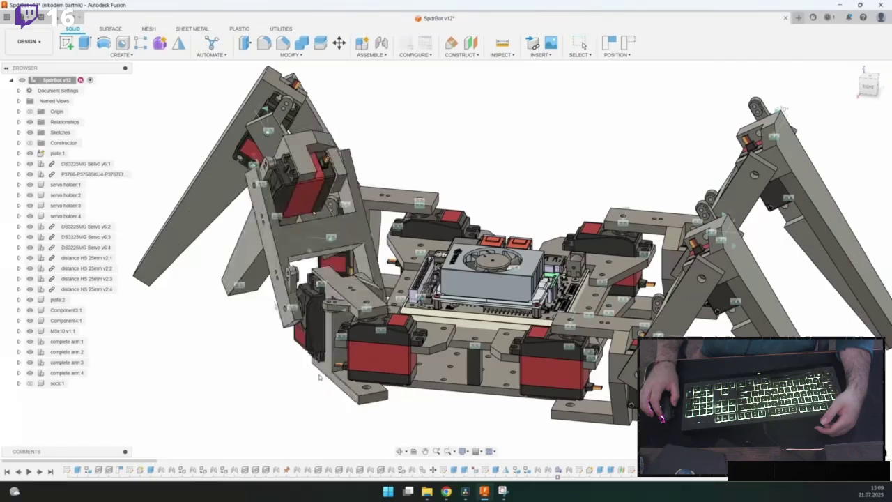
left_click_drag(293, 392, 636, 281)
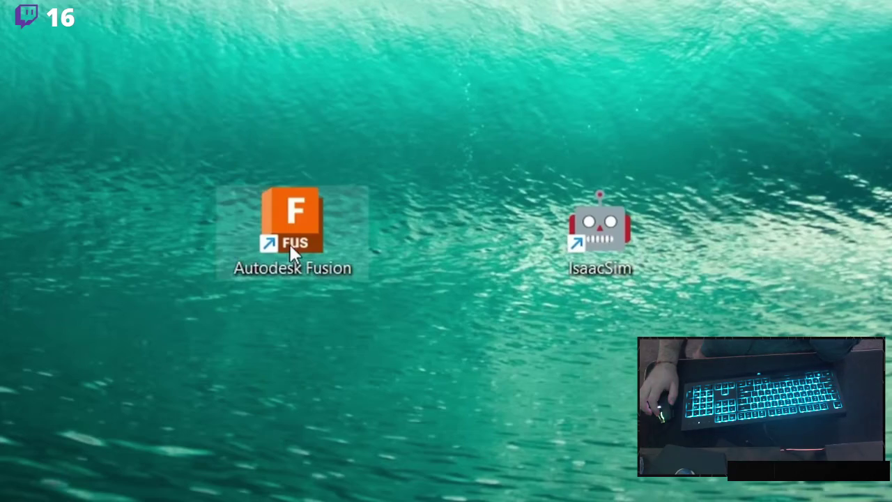
left_click_drag(288, 242, 406, 235)
mouse_move(485, 238)
left_mouse_down()
mouse_move(624, 265)
mouse_move(661, 304)
mouse_move(576, 327)
mouse_move(537, 313)
left_mouse_up()
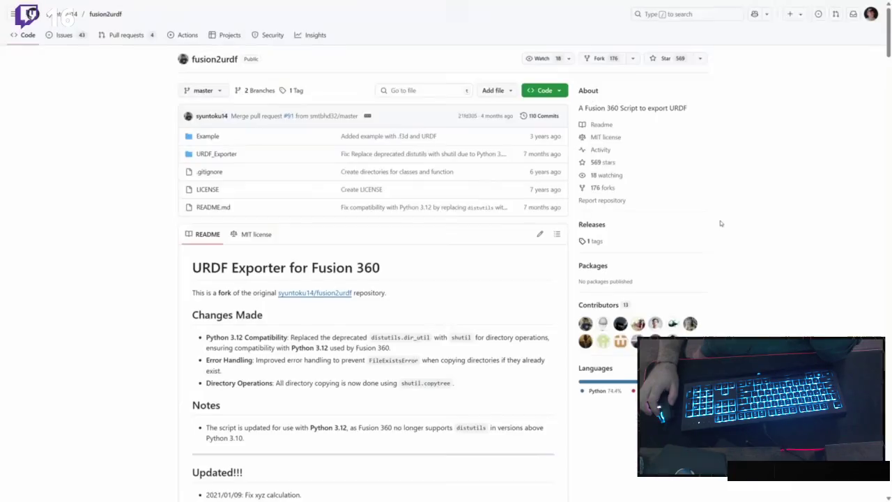
scroll(720, 222, "down", 1)
scroll(720, 221, "down", 3)
scroll(720, 223, "down", 5)
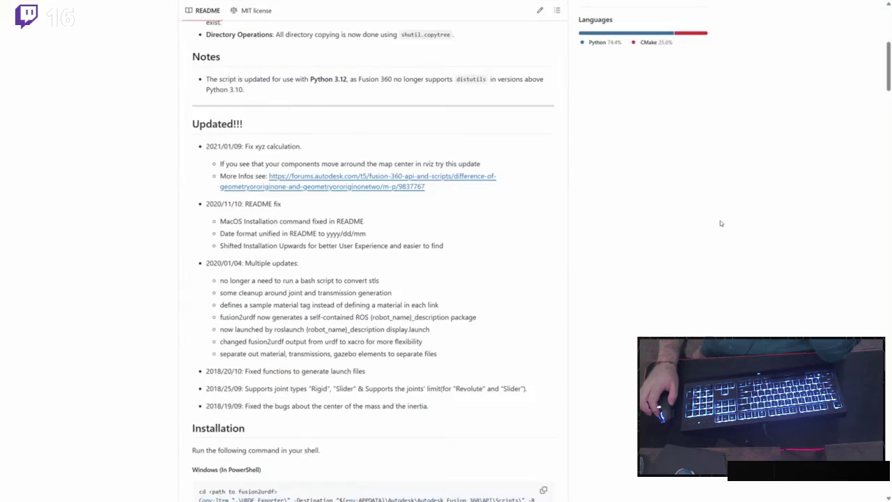
scroll(720, 222, "down", 2)
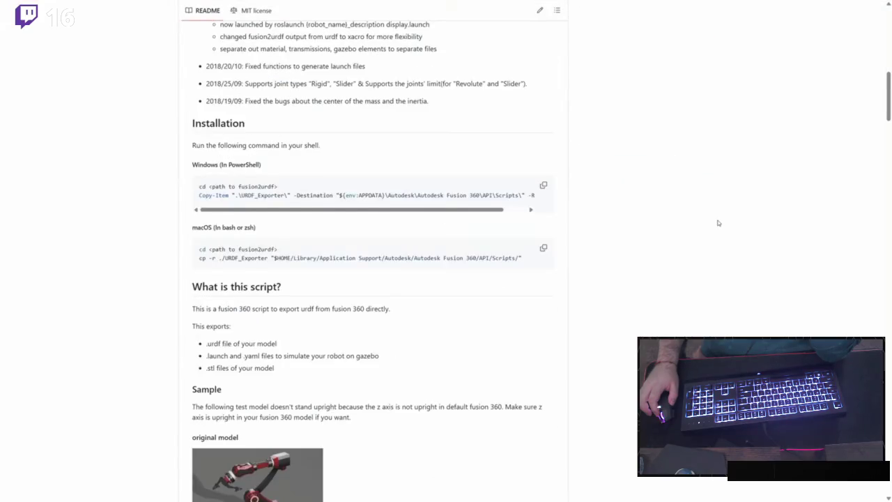
scroll(717, 223, "down", 7)
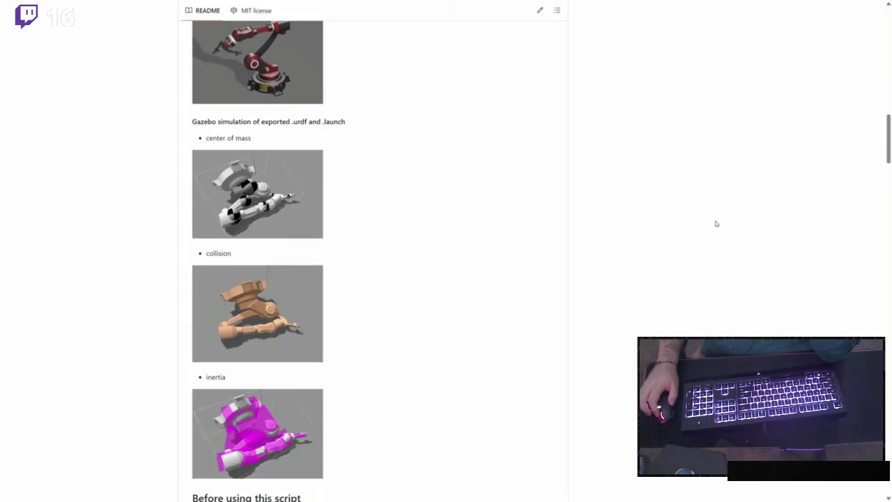
scroll(715, 223, "down", 6)
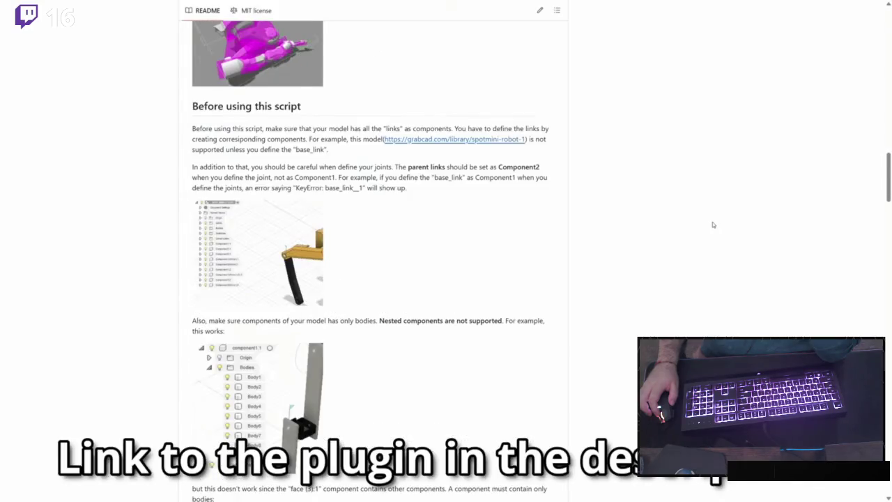
scroll(713, 224, "down", 2)
scroll(711, 225, "down", 3)
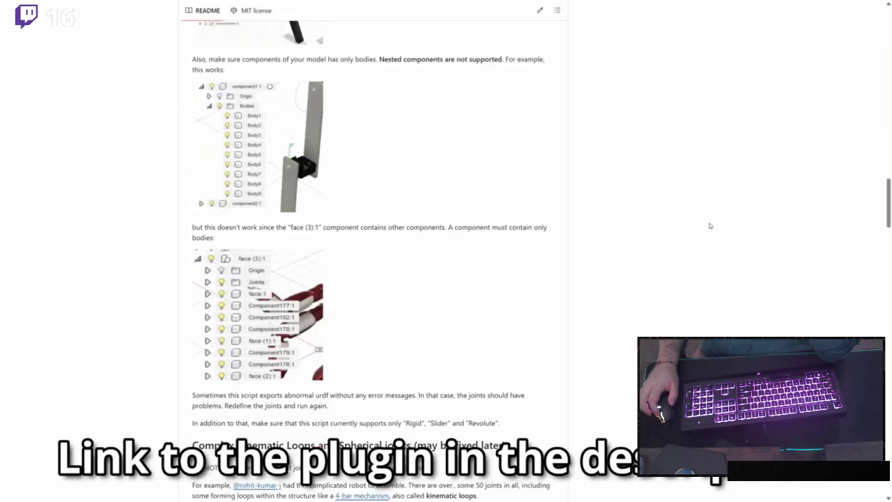
scroll(710, 225, "down", 3)
scroll(710, 225, "down", 3)
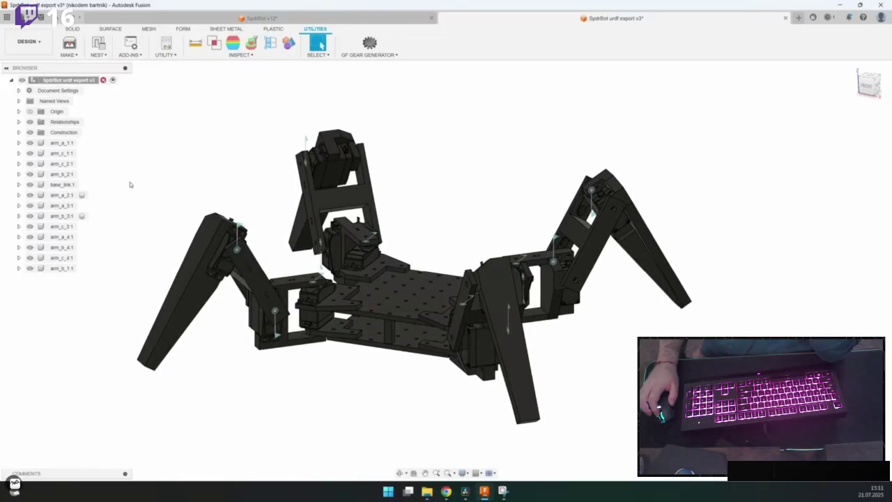
left_click(66, 185)
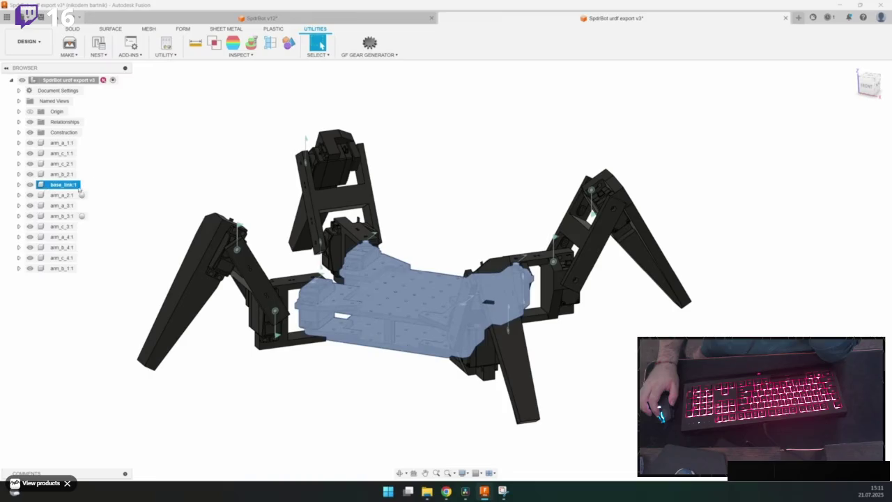
left_click(19, 174)
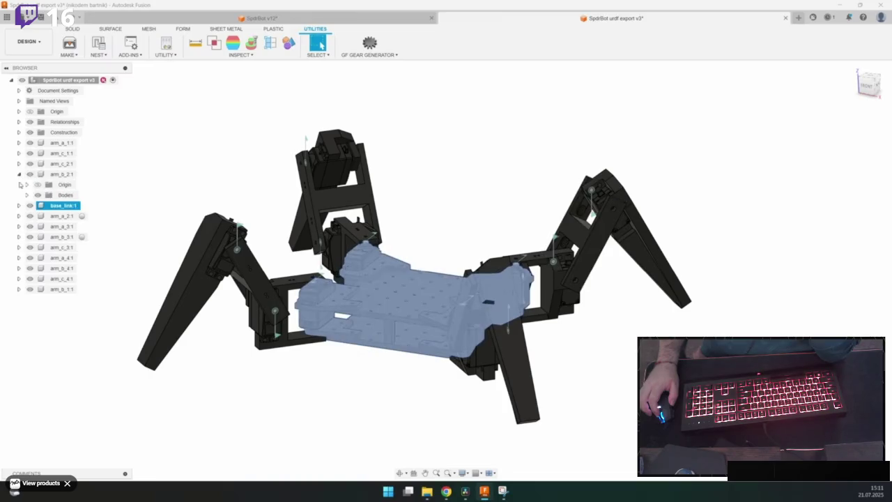
left_click(46, 227)
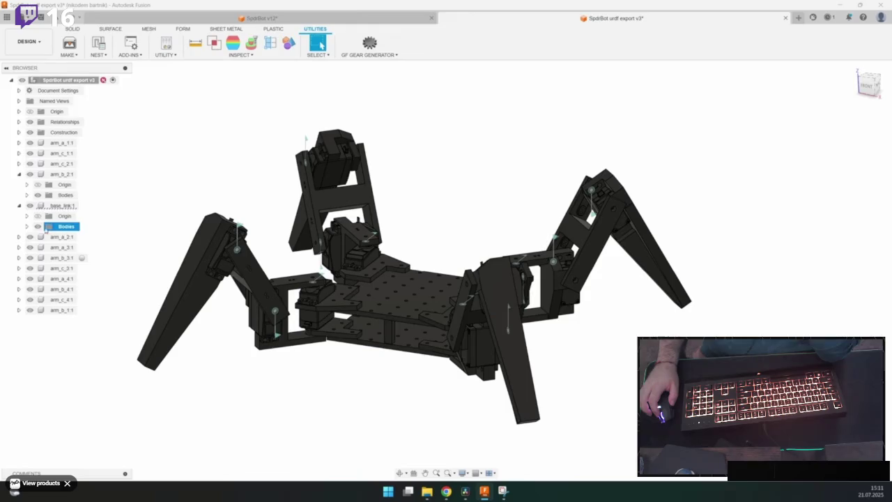
left_click(19, 205)
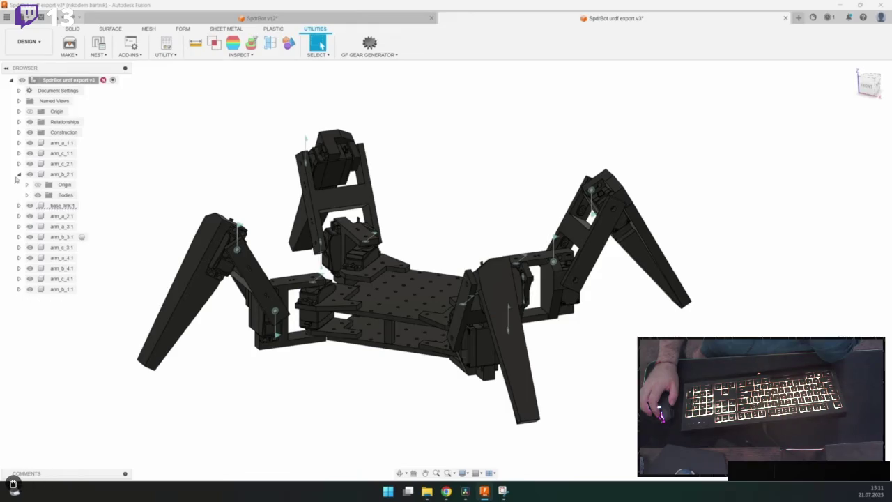
left_click(19, 174)
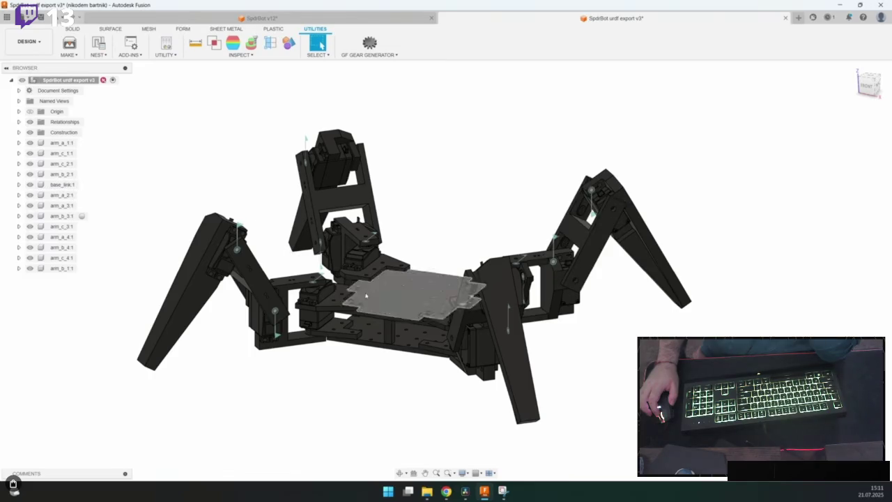
left_click(29, 184)
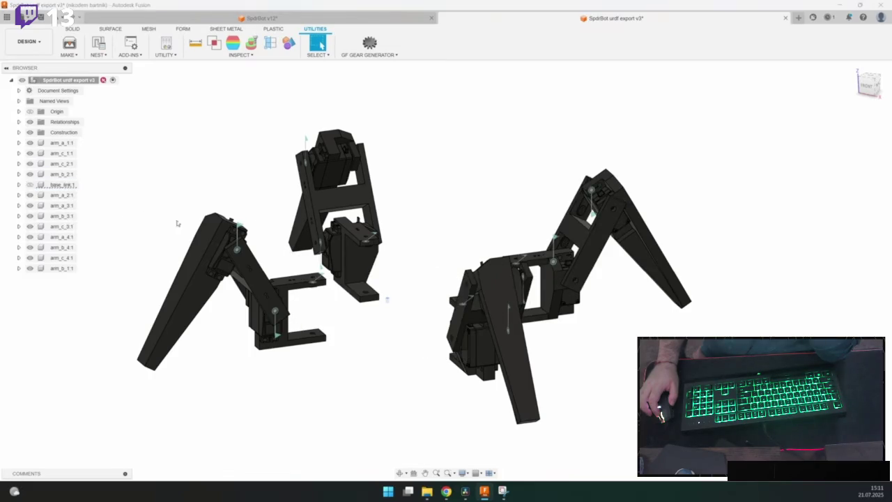
left_click(30, 185)
left_click(29, 184)
key("ctrl+z")
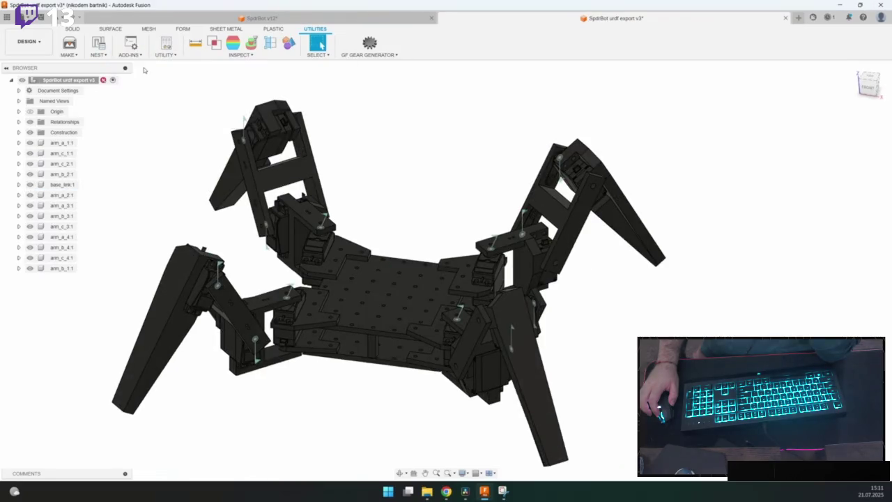
key("shift+s")
scroll(362, 216, "down", 5)
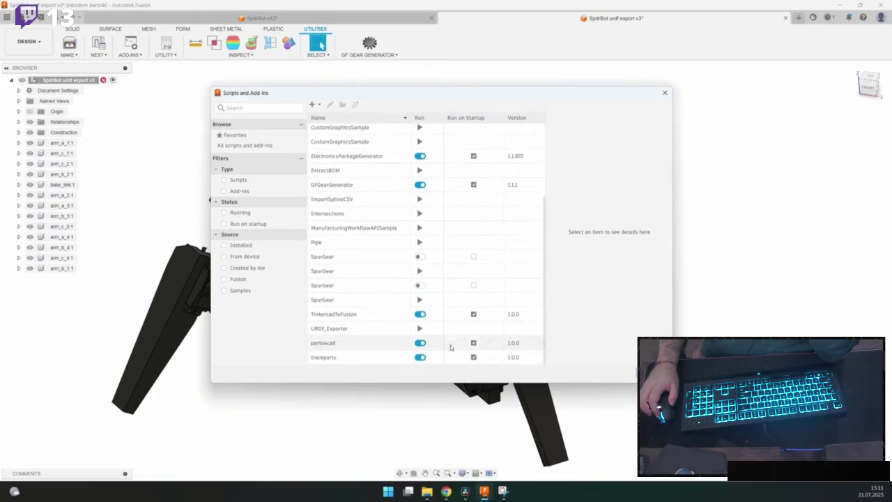
left_click(420, 328)
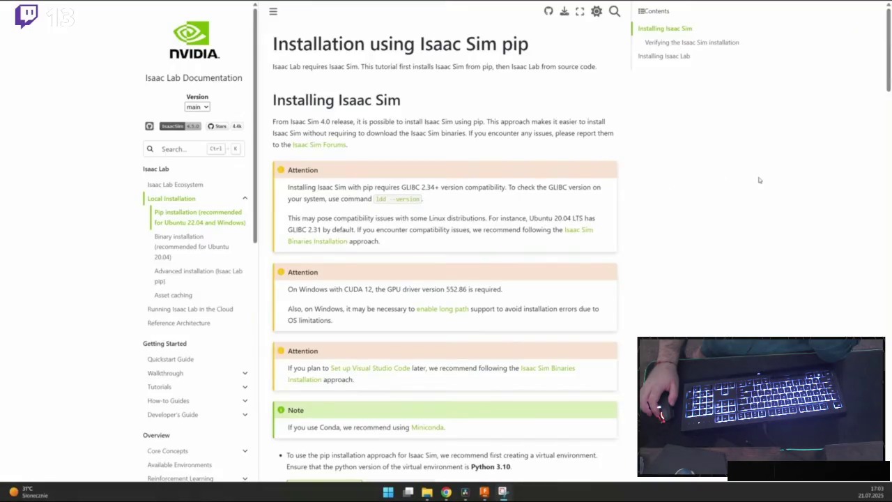
scroll(716, 145, "down", 3)
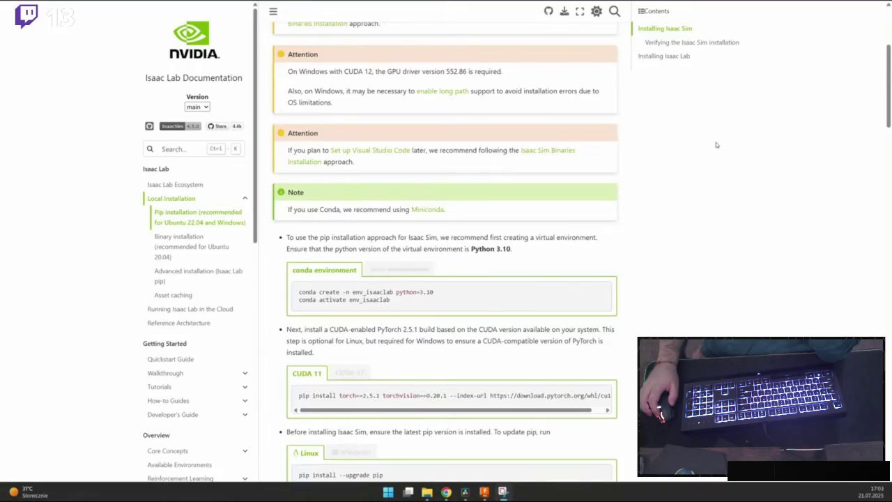
Follow the video through the Isaac Lab install docs and LycheeAI channel Videos tab.
scroll(718, 148, "down", 4)
scroll(724, 151, "down", 4)
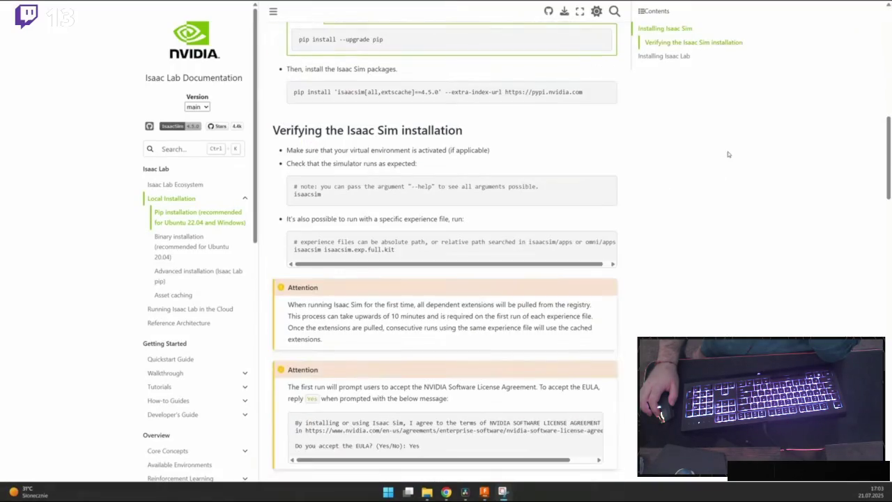
scroll(727, 152, "down", 3)
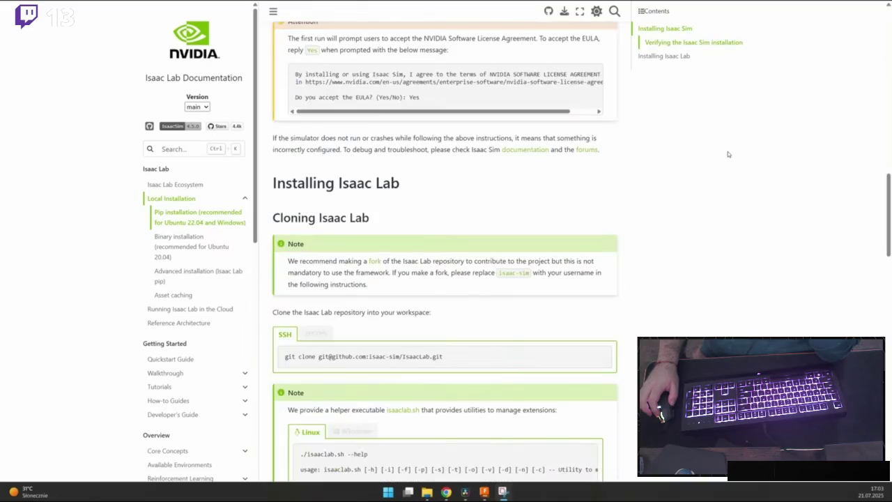
scroll(728, 152, "down", 3)
scroll(725, 153, "down", 6)
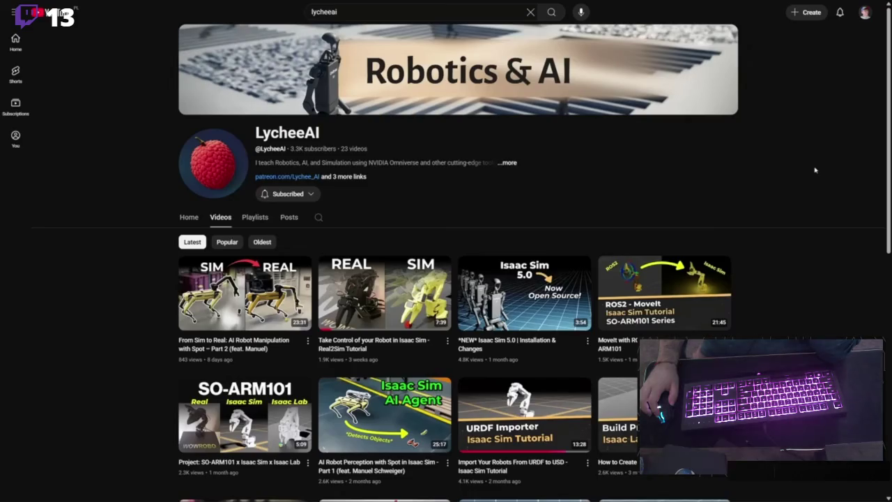
scroll(815, 170, "down", 1)
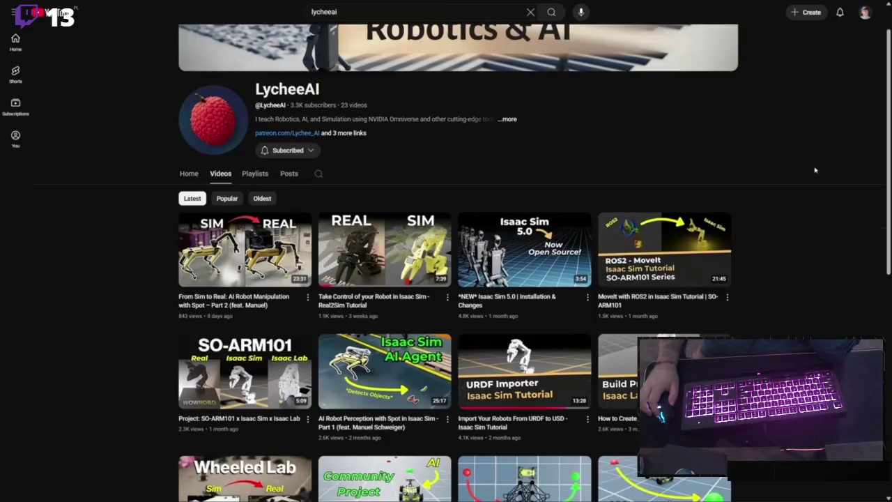
scroll(815, 170, "down", 2)
scroll(815, 169, "down", 1)
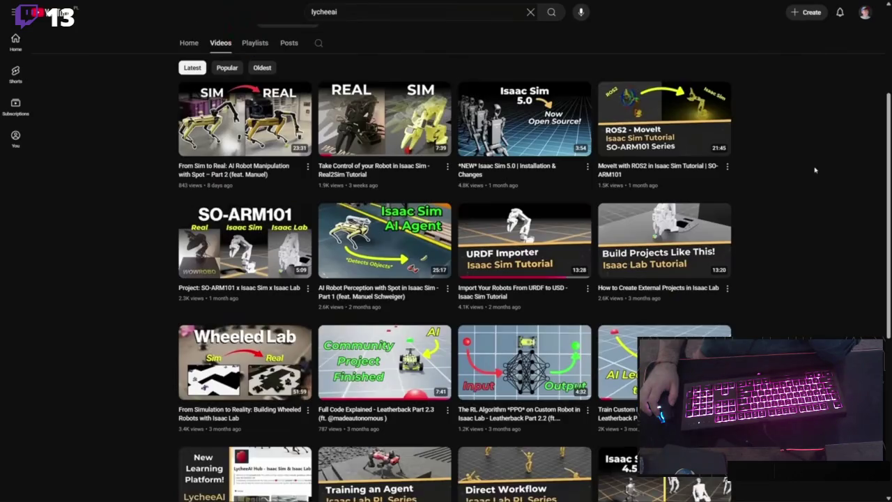
scroll(814, 170, "down", 2)
scroll(814, 169, "down", 2)
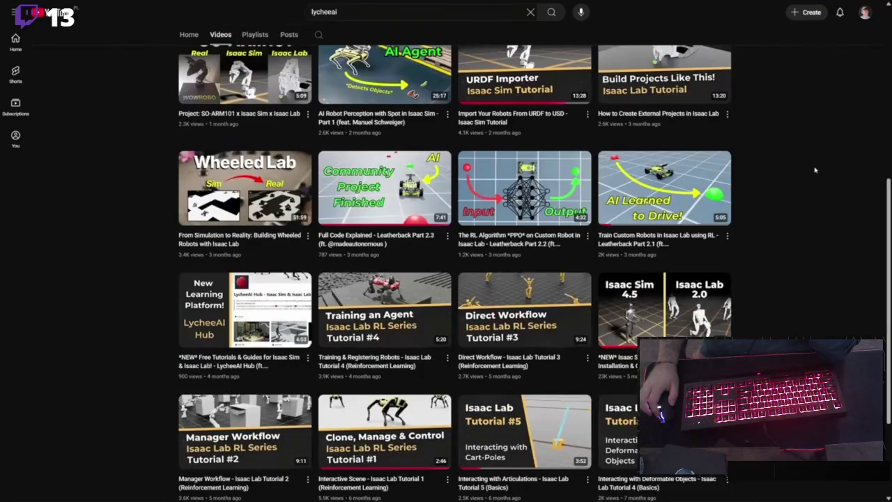
scroll(814, 169, "down", 4)
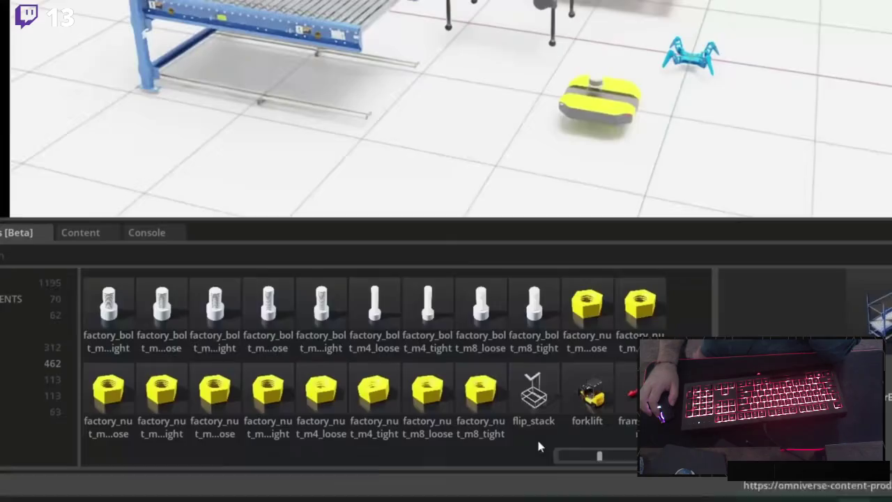
scroll(535, 425, "down", 3)
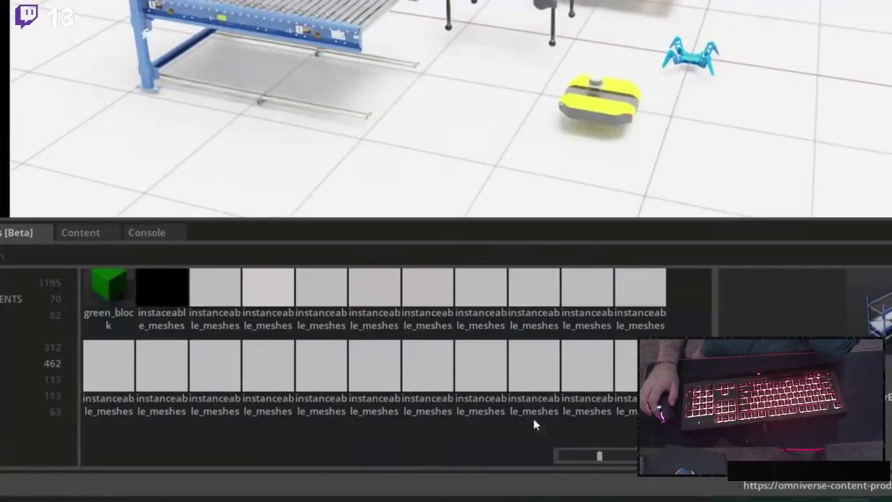
Drag a pallet from the asset grid into the 3D scene and frame it.
scroll(533, 418, "down", 4)
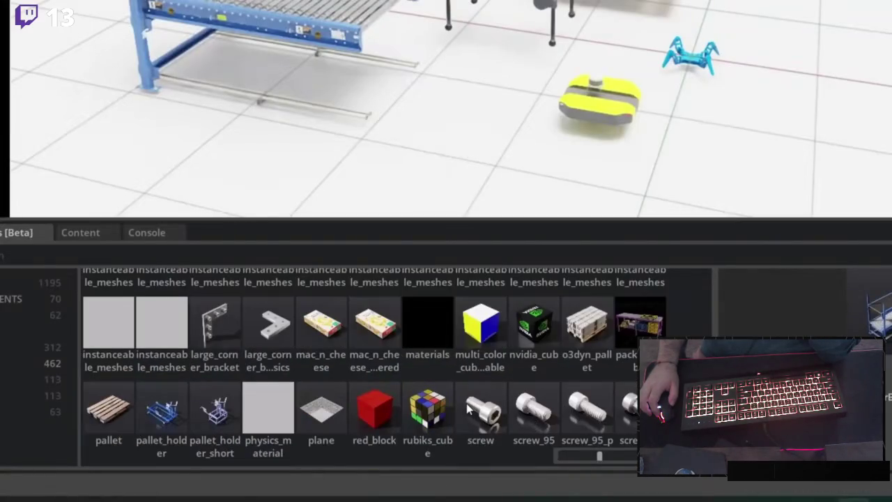
left_click(108, 407)
mouse_move(108, 408)
left_mouse_down()
mouse_move(597, 269)
mouse_move(524, 348)
mouse_move(535, 368)
left_mouse_up()
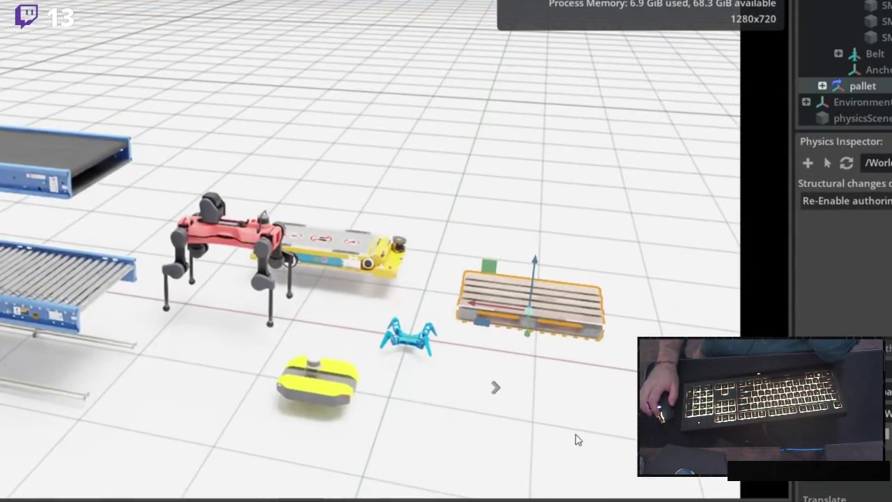
key("f")
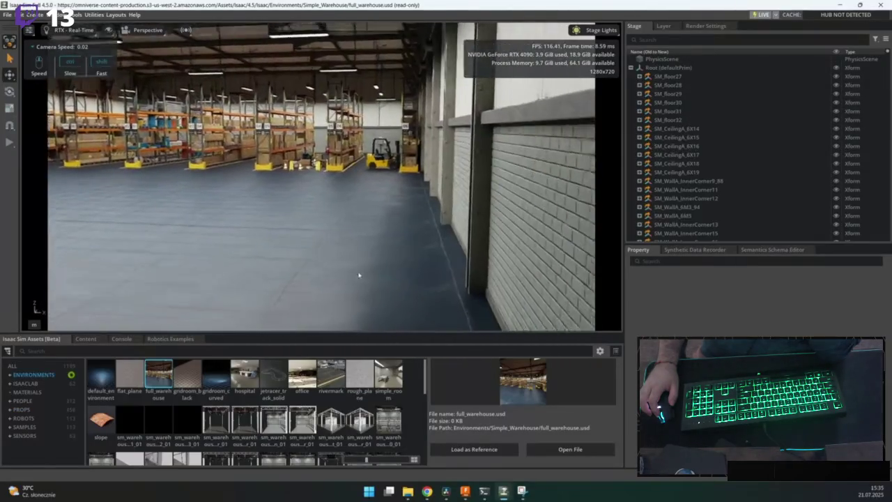
Fly the camera through the warehouse racks and pan across the walking robots.
key("w")
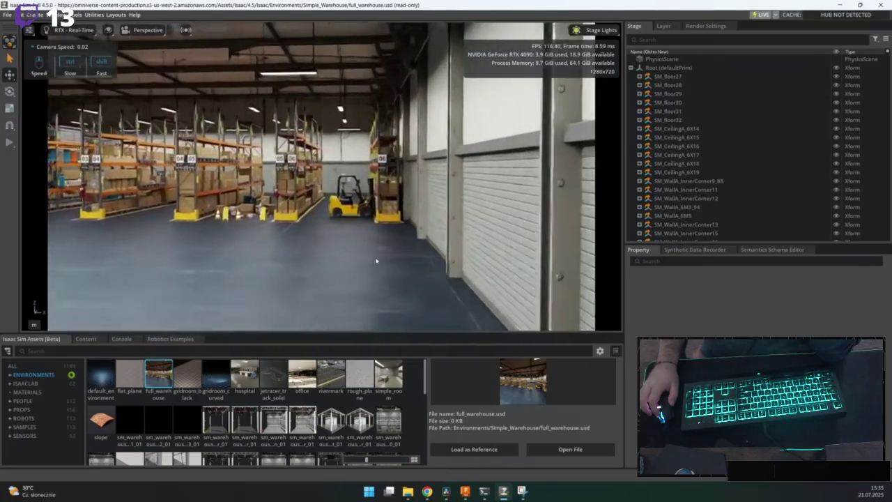
key("w")
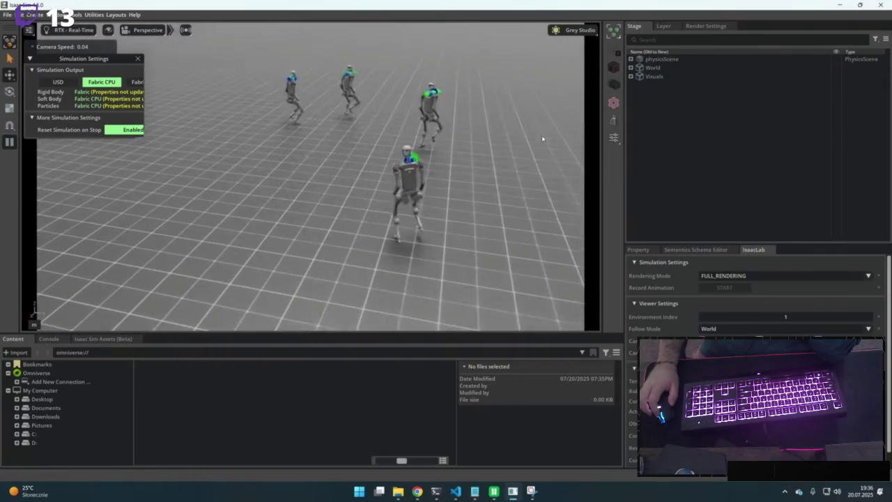
left_click_drag(541, 137, 440, 206)
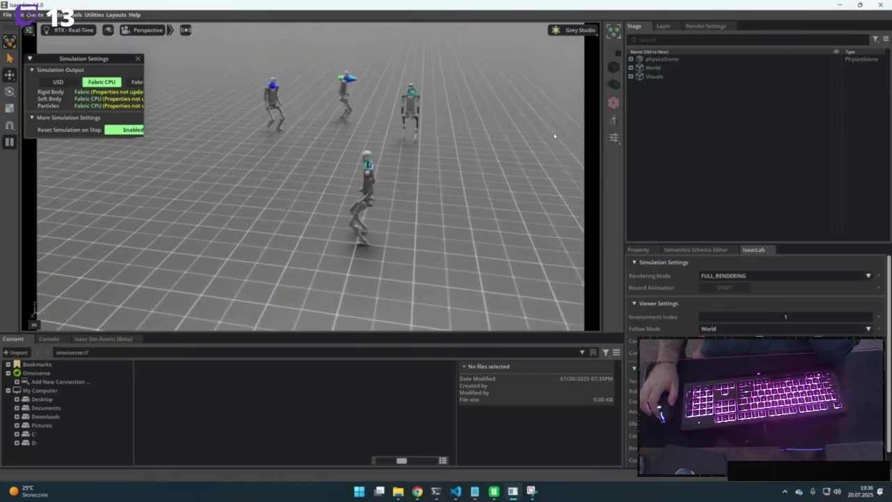
scroll(440, 207, "up", 5)
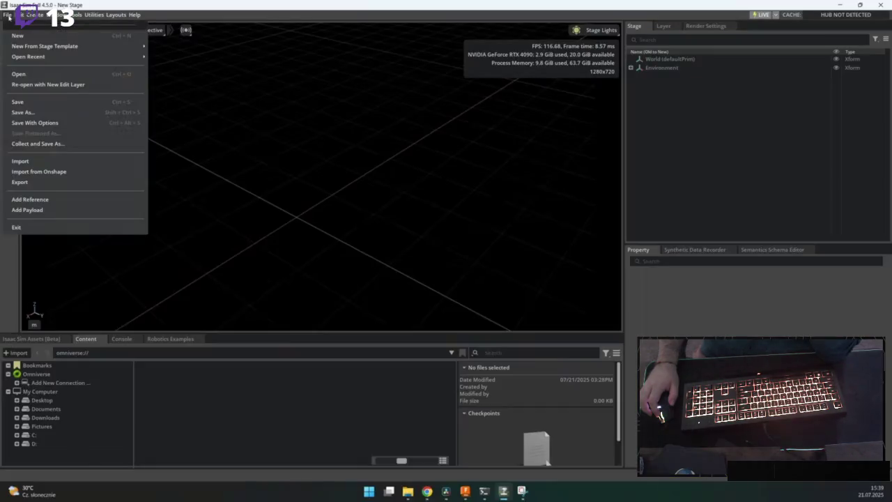
Import SpdrBot, light it with the Default rig, then start and stop the simulation.
left_click(39, 162)
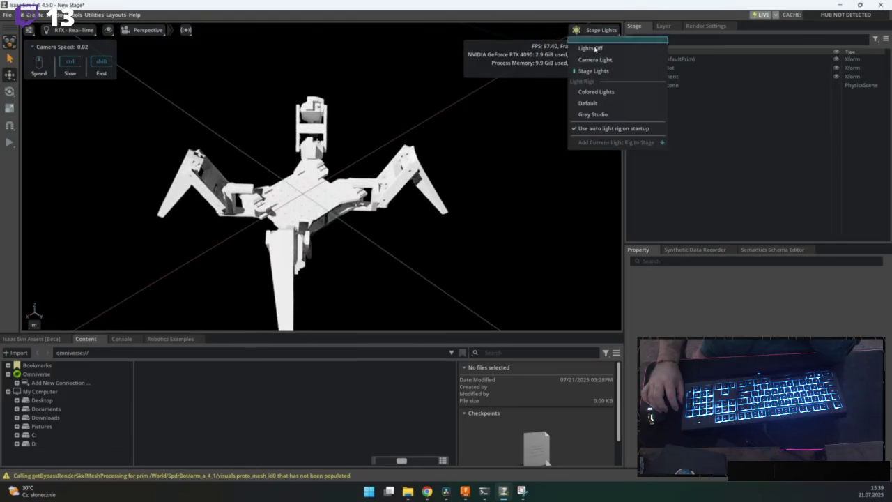
left_click(597, 103)
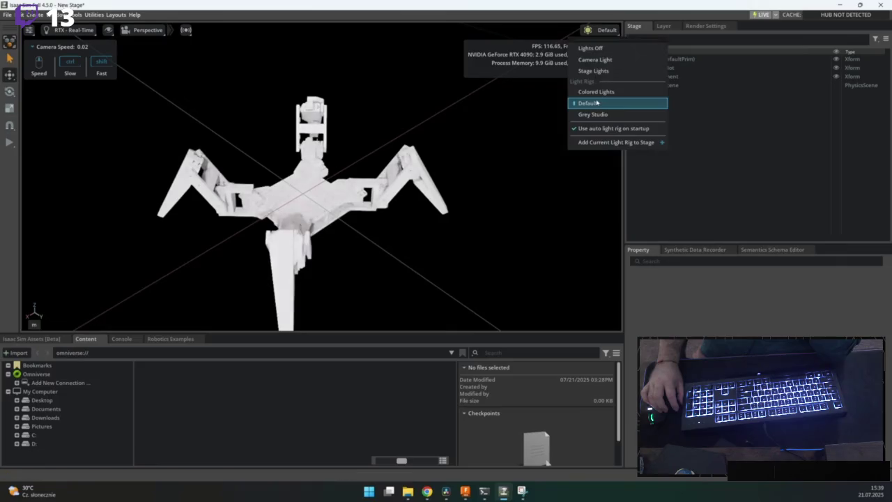
scroll(411, 227, "down", 5)
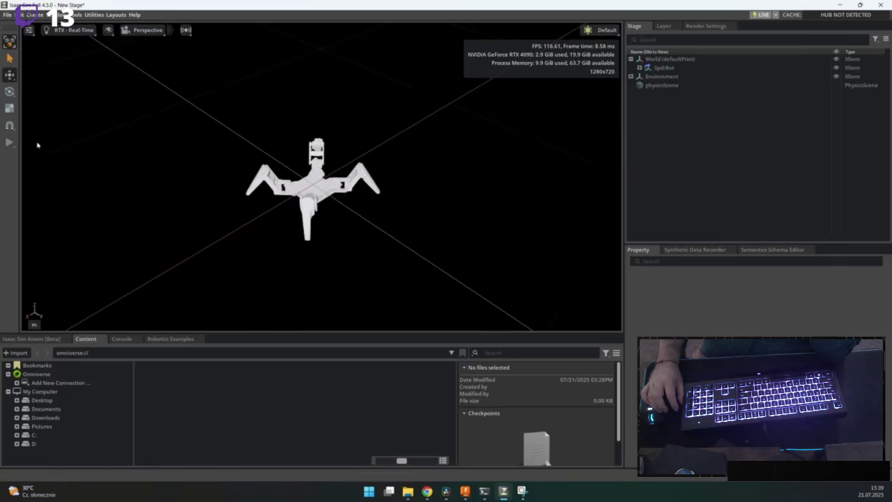
left_click(9, 143)
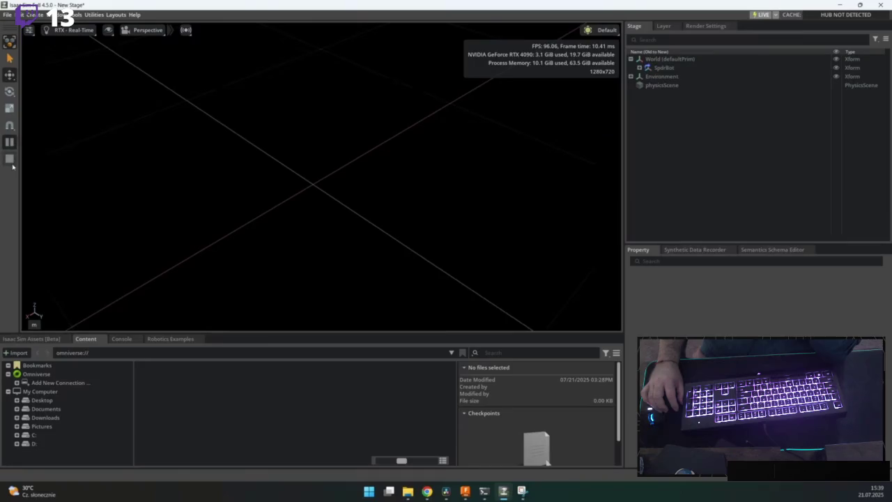
left_click(10, 159)
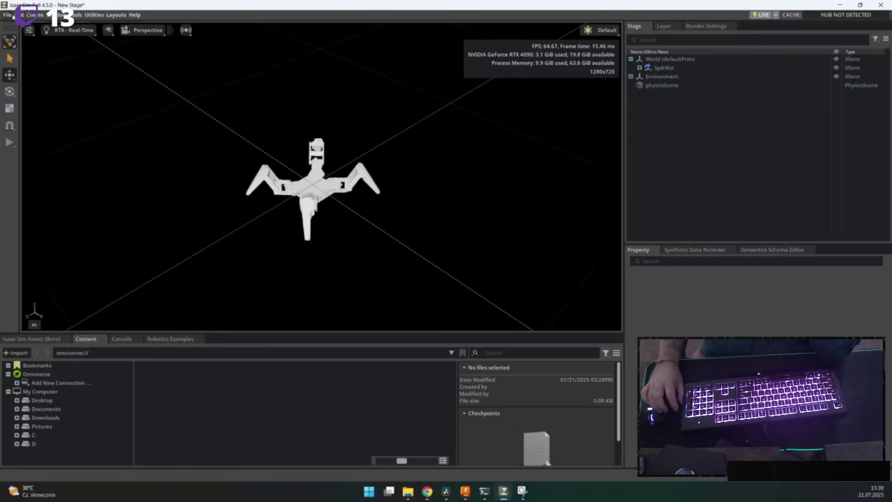
Add a physics Ground Plane under SpdrBot and start the simulation.
left_click(34, 15)
mouse_move(68, 132)
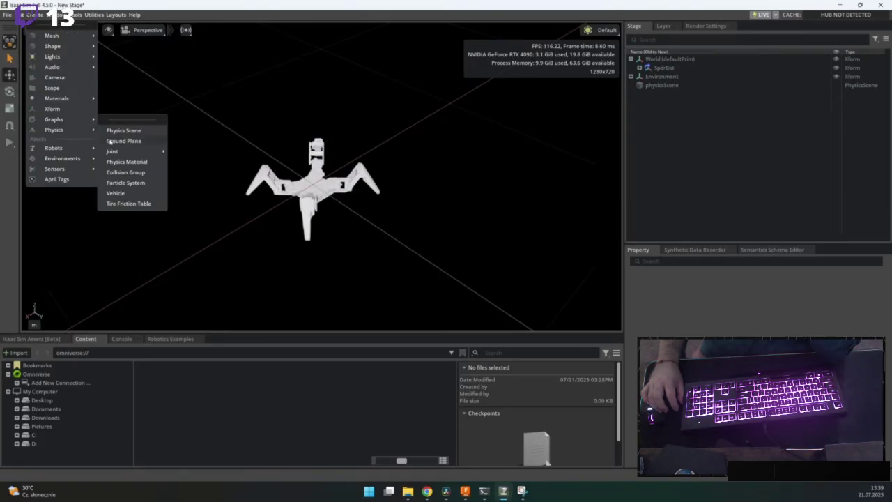
left_click(110, 142)
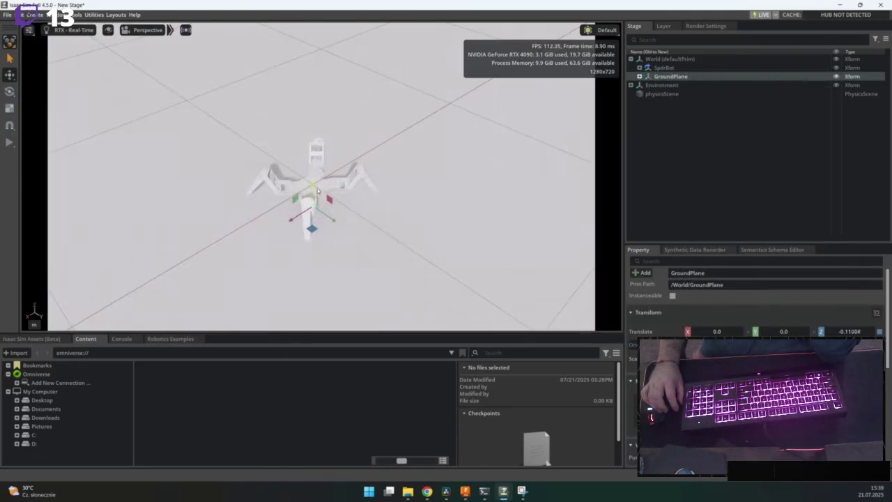
left_click(10, 142)
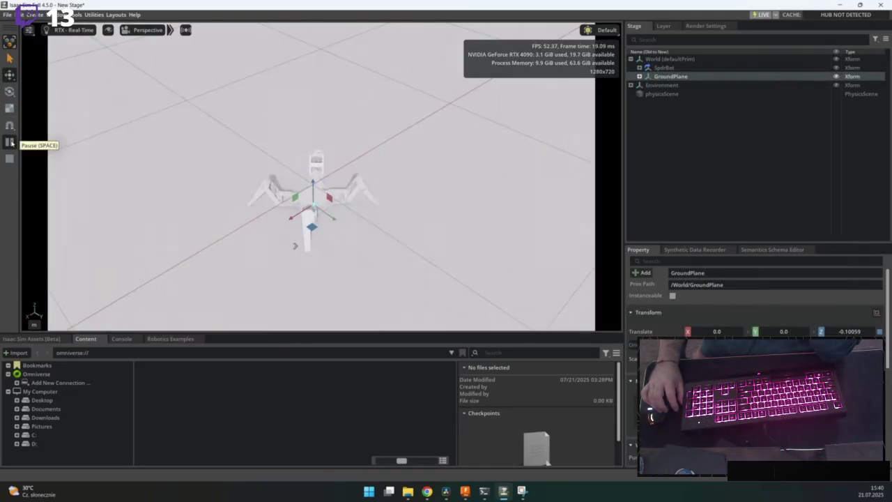
Colour the robot's DefaultMaterial blue.
left_click(10, 159)
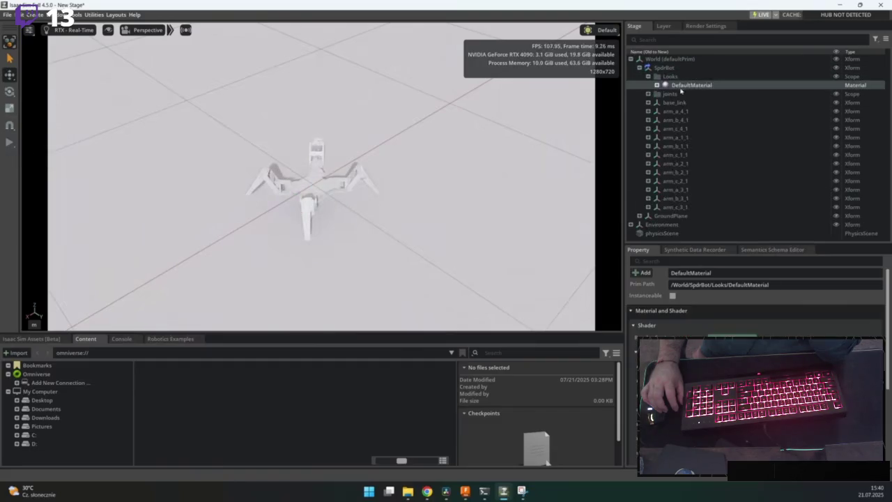
left_click(856, 285)
left_click(836, 248)
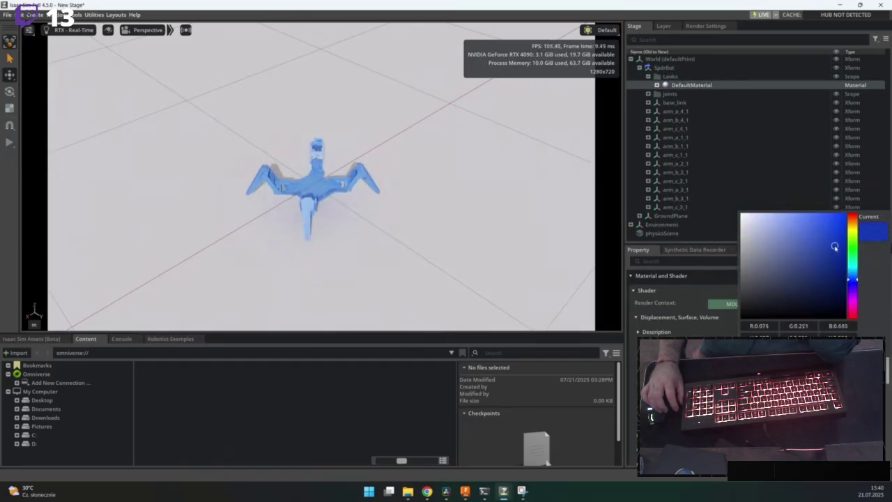
Switch the viewport lighting to Grey Studio and run the simulation again.
left_click(606, 30)
left_click(604, 115)
right_click(390, 224)
scroll(320, 209, "up", 3)
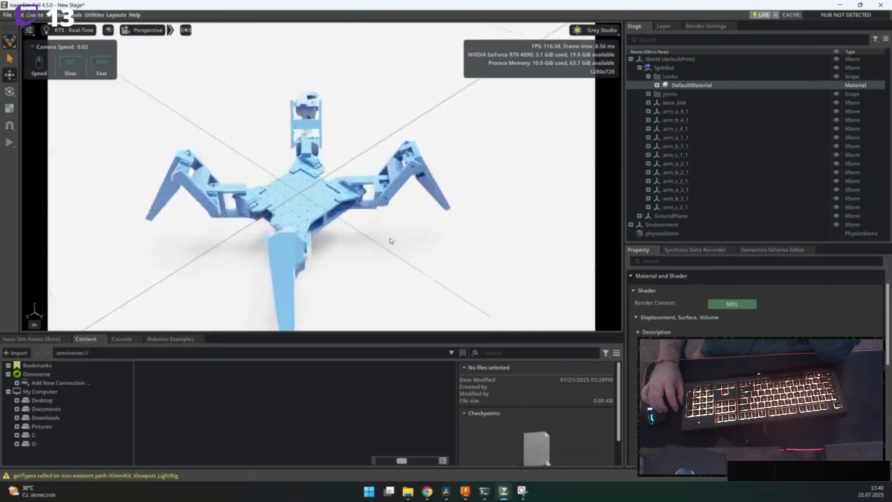
left_click(10, 142)
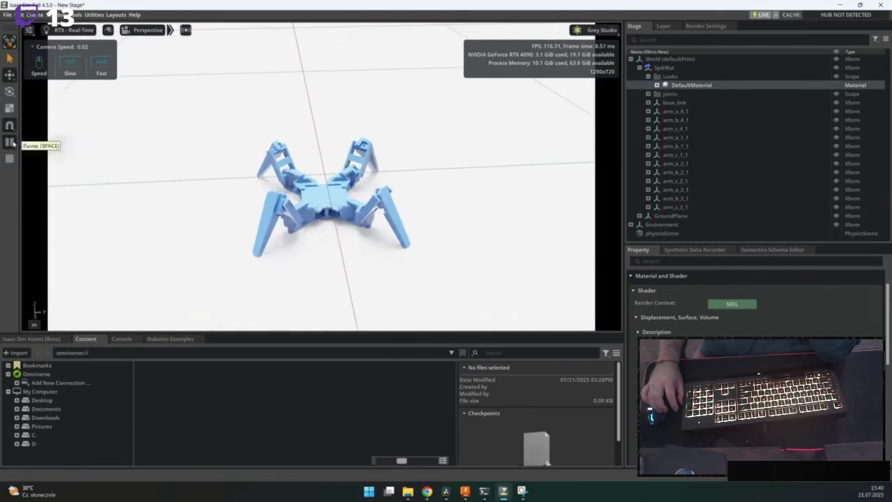
left_click(76, 15)
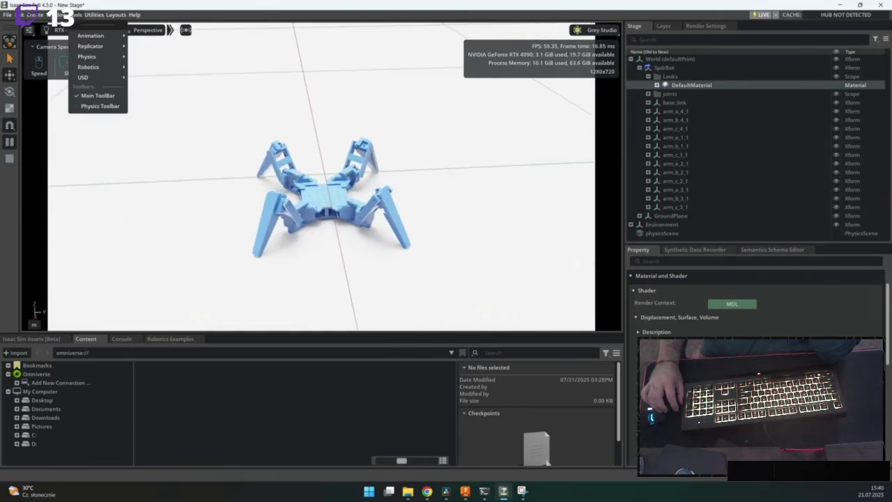
mouse_move(97, 60)
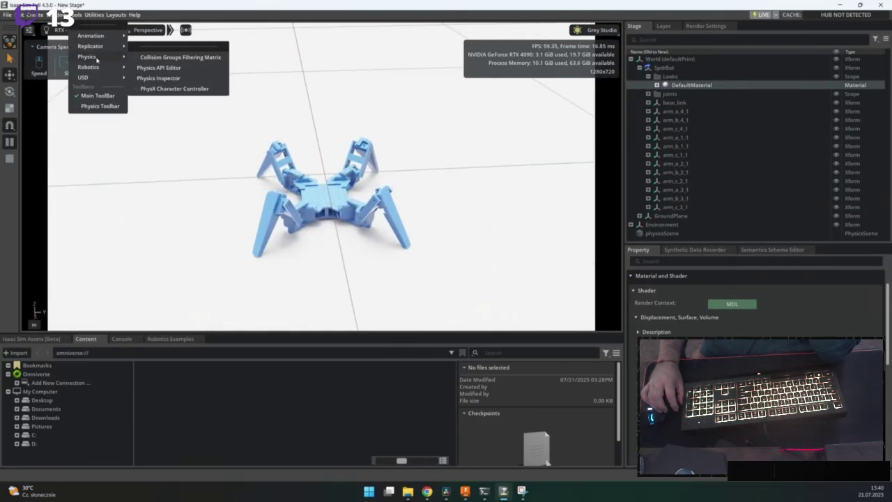
List SpdrBot's joints in the Physics Inspector and drag Revolute_110's target to bend a leg.
left_click(175, 79)
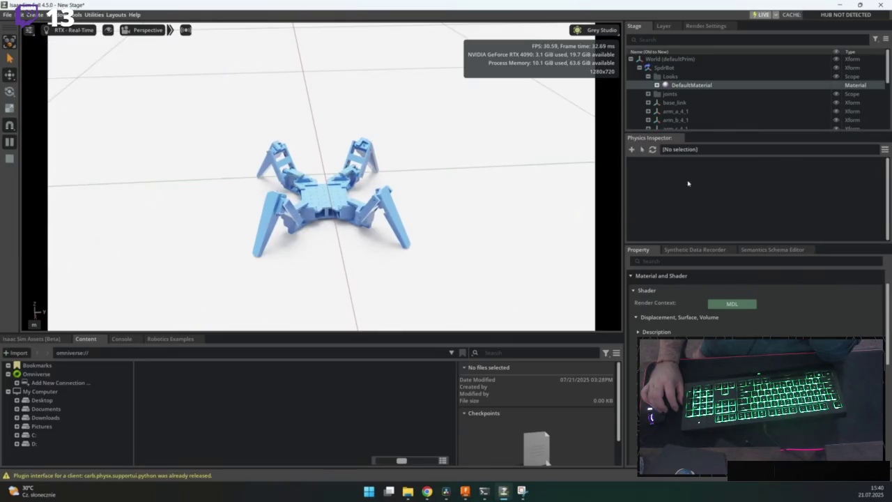
left_click(665, 68)
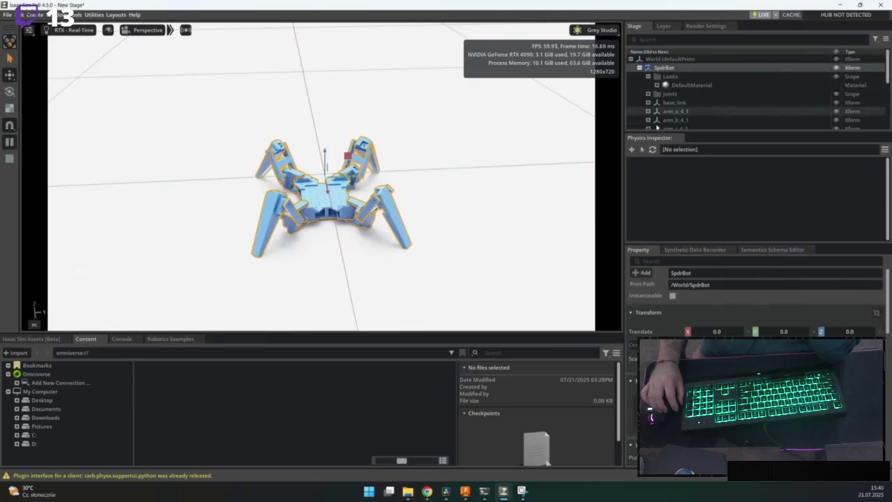
left_click(652, 149)
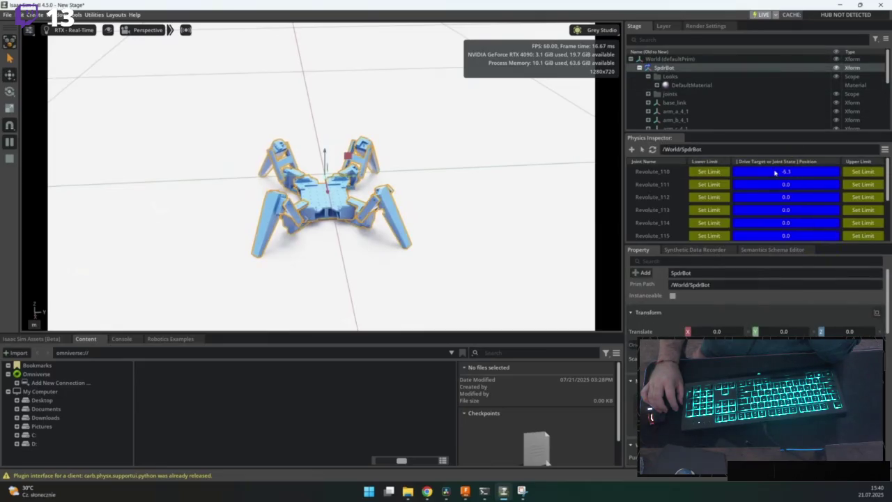
left_click(767, 172)
mouse_move(767, 175)
left_mouse_down()
mouse_move(838, 181)
mouse_move(819, 180)
left_mouse_up()
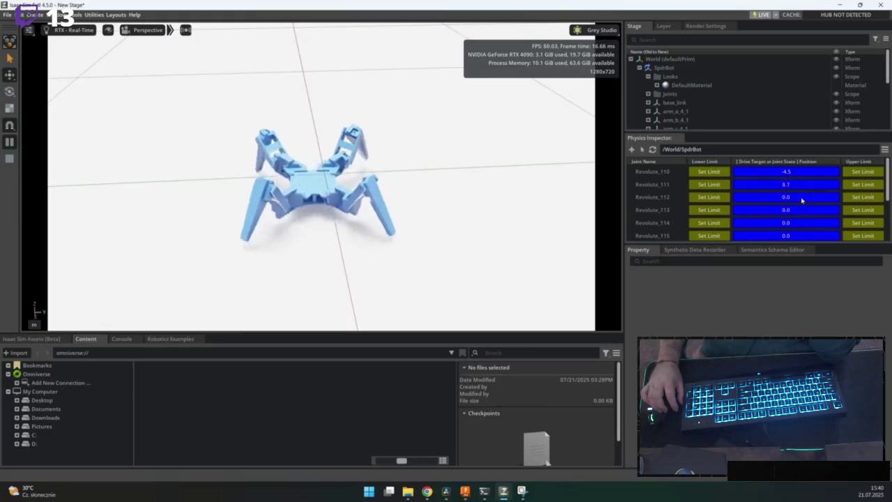
Select joints Revolute_110 to Revolute_121 and view their shared drive, Max Force 13.4.
left_click(695, 102)
scroll(697, 103, "down", 3)
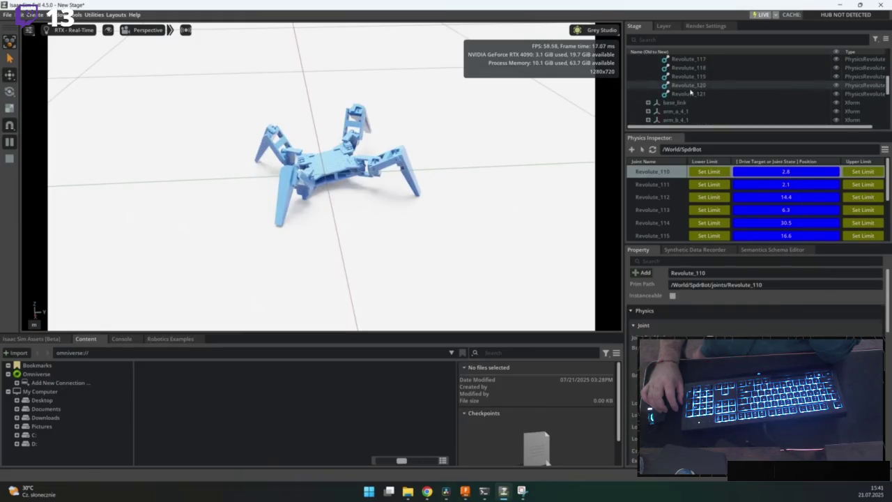
left_click(687, 94, "shift")
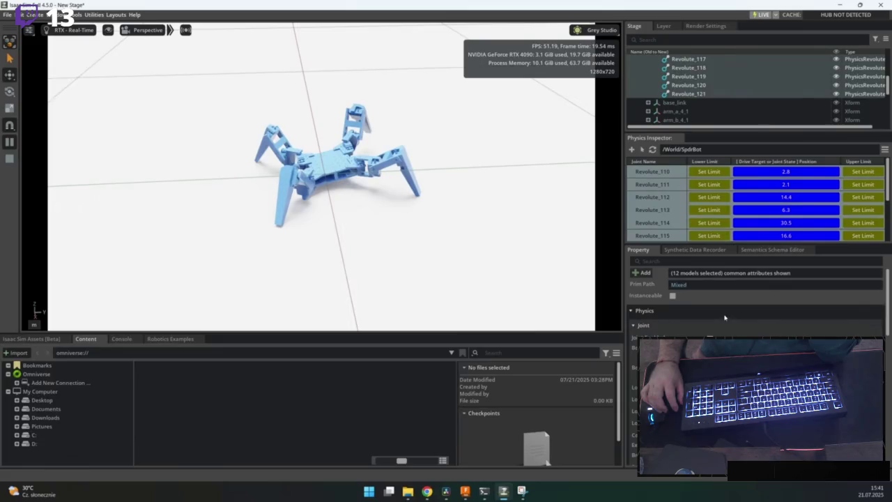
scroll(725, 317, "down", 10)
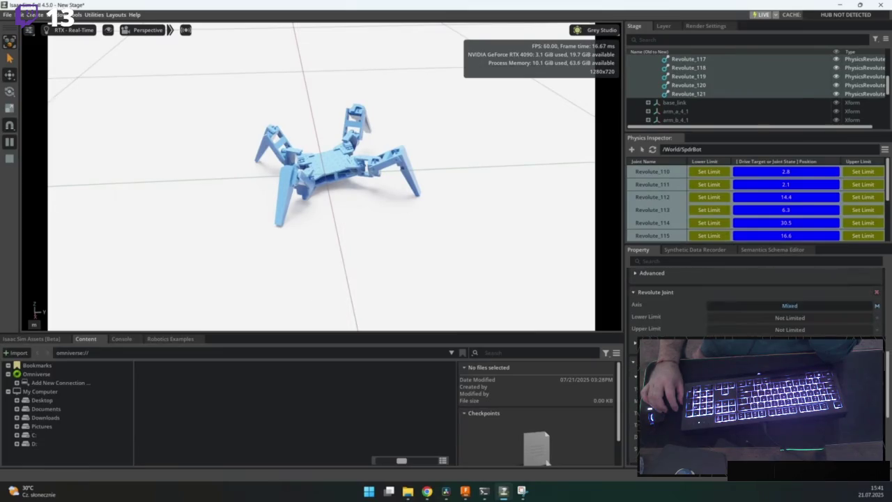
scroll(725, 317, "down", 2)
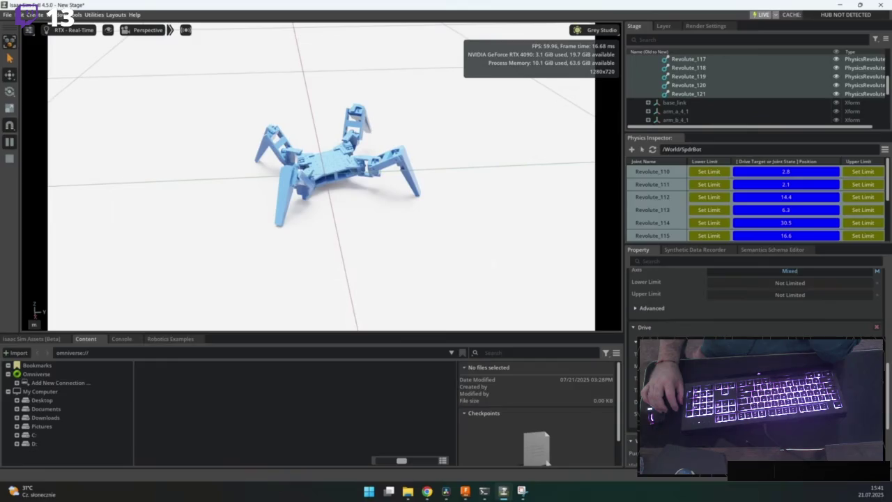
scroll(725, 318, "down", 4)
scroll(752, 307, "up", 2)
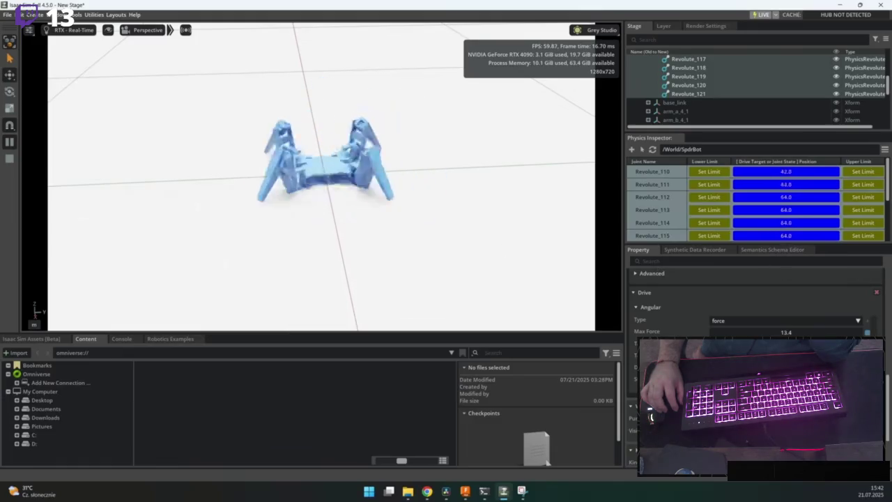
Stop the simulation, select the ground's CollisionMesh, and save the stage under a new name.
left_click(306, 249)
left_click(10, 158)
left_click(7, 15)
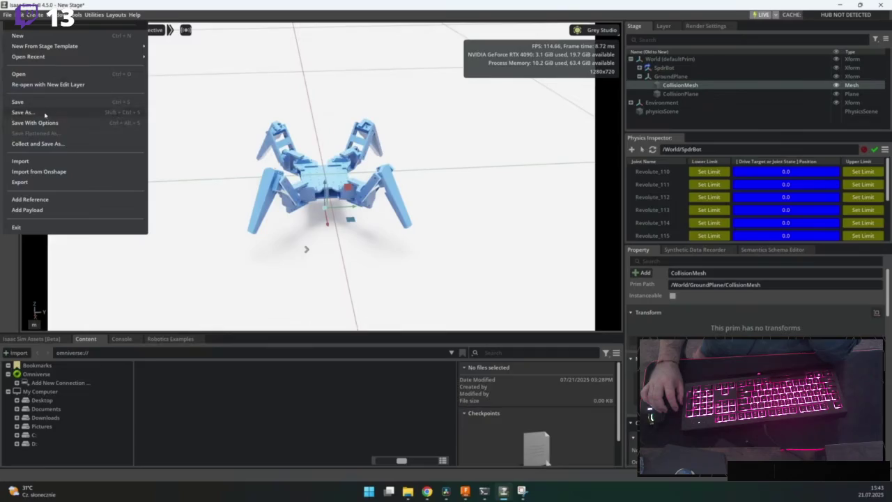
left_click(24, 113)
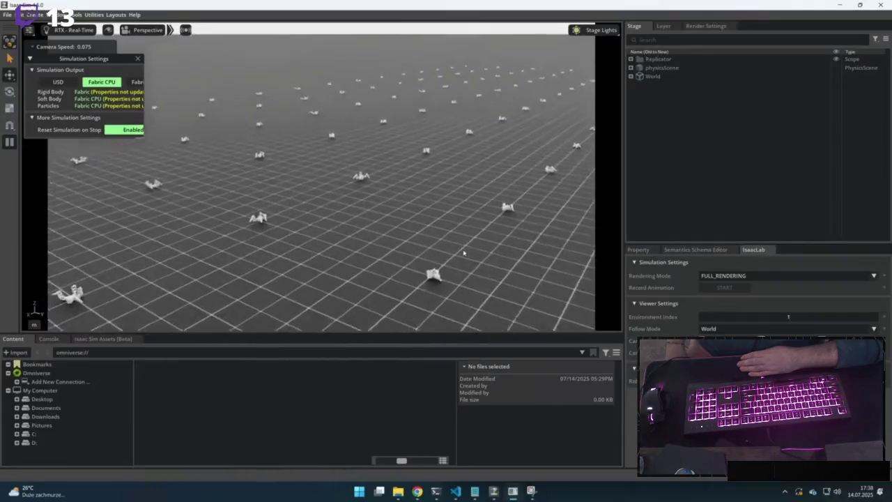
scroll(463, 253, "down", 1)
scroll(513, 216, "down", 1)
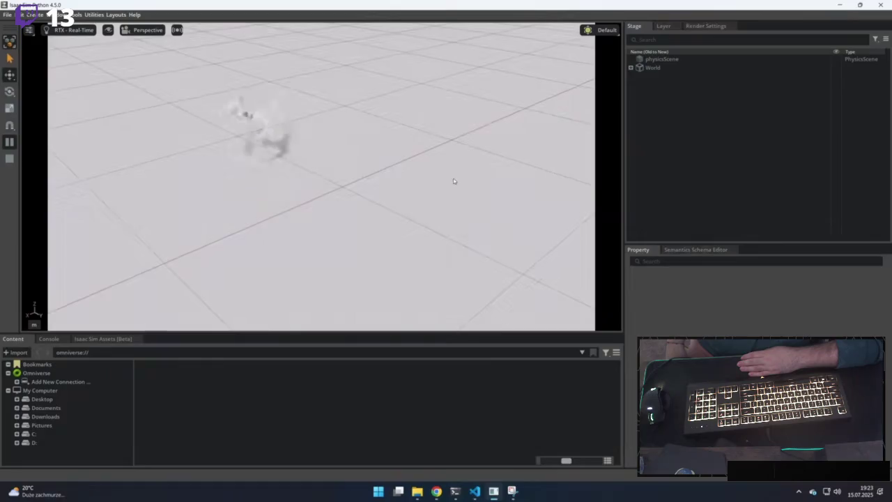
mouse_move(454, 181)
left_mouse_down()
mouse_move(436, 167)
mouse_move(471, 179)
mouse_move(559, 173)
left_mouse_up()
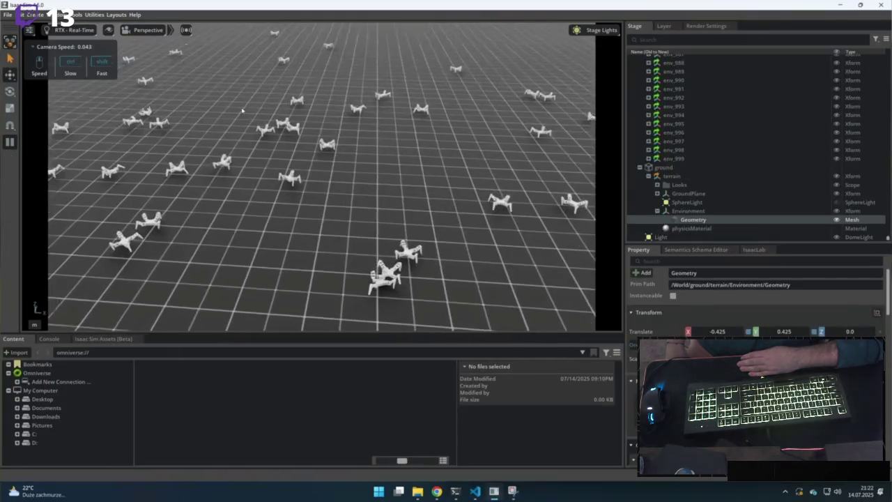
scroll(243, 110, "up", 2)
key("w")
scroll(204, 99, "down", 1)
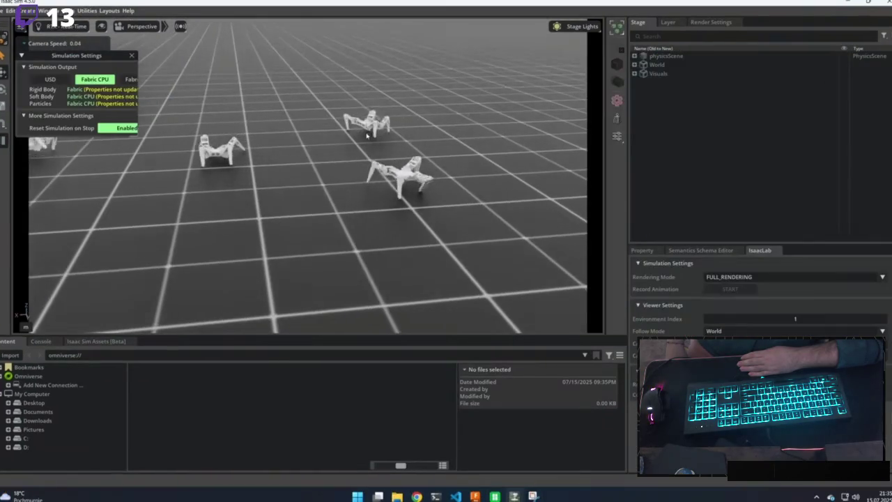
left_click_drag(411, 103, 441, 90)
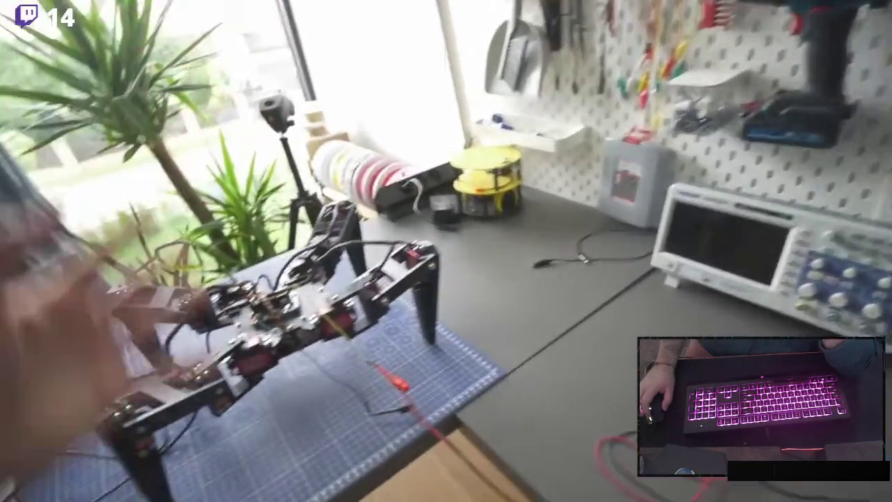
mouse_move(886, 453)
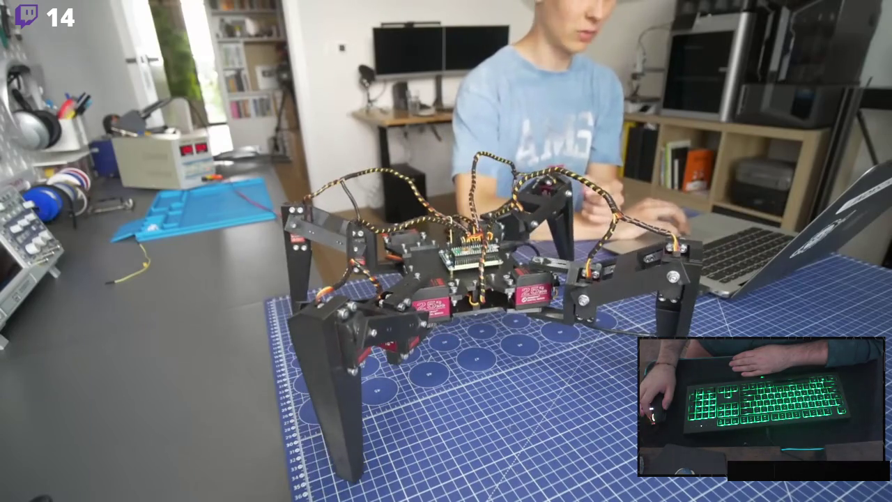
mouse_move(158, 152)
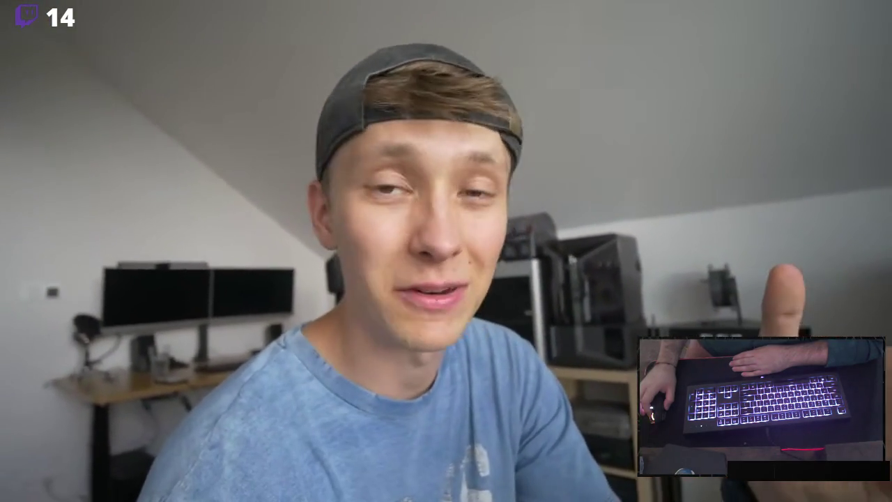
mouse_move(641, 331)
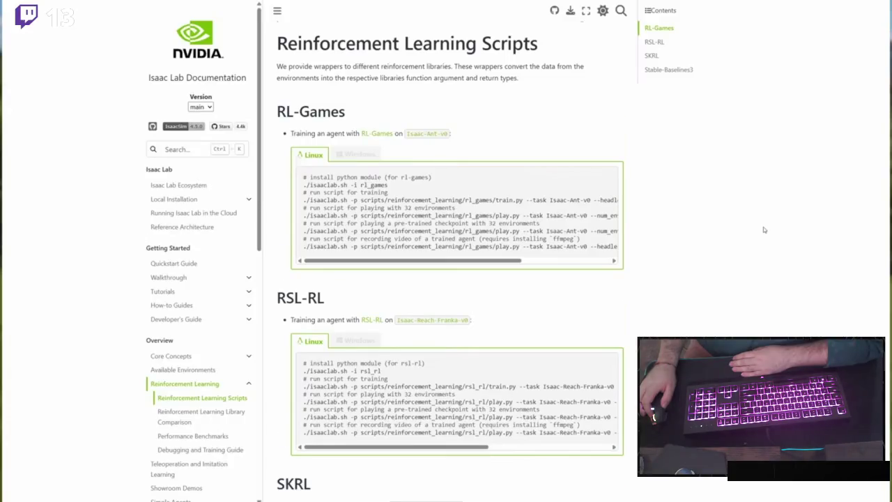
scroll(764, 230, "down", 2)
mouse_move(637, 324)
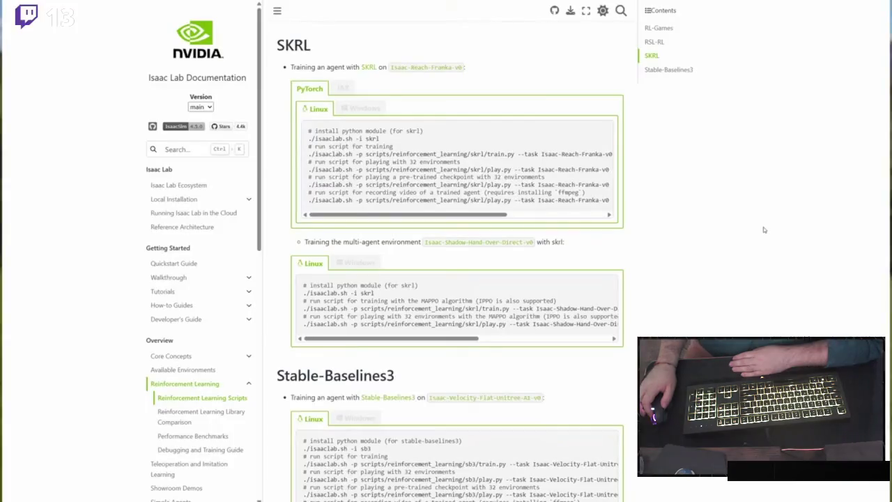
Skip the Isaac Sim robot video ahead to about 16:15 on the seek bar.
scroll(763, 229, "down", 2)
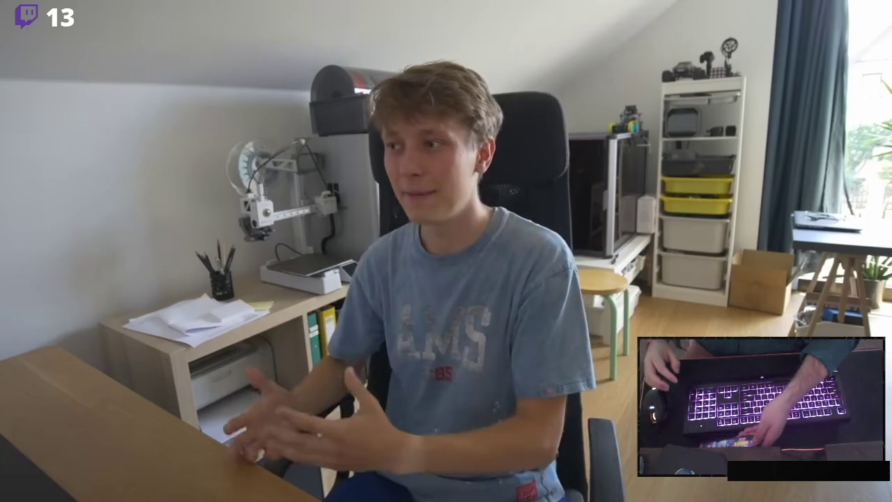
mouse_move(30, 359)
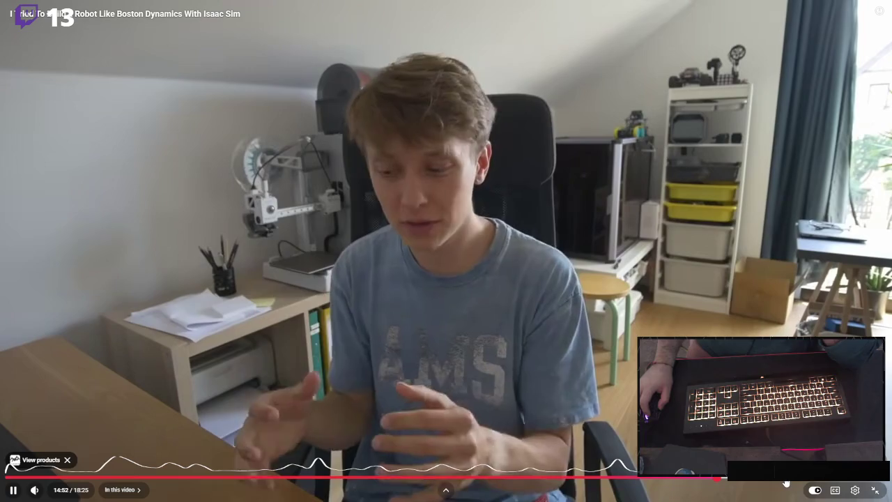
left_click(781, 478)
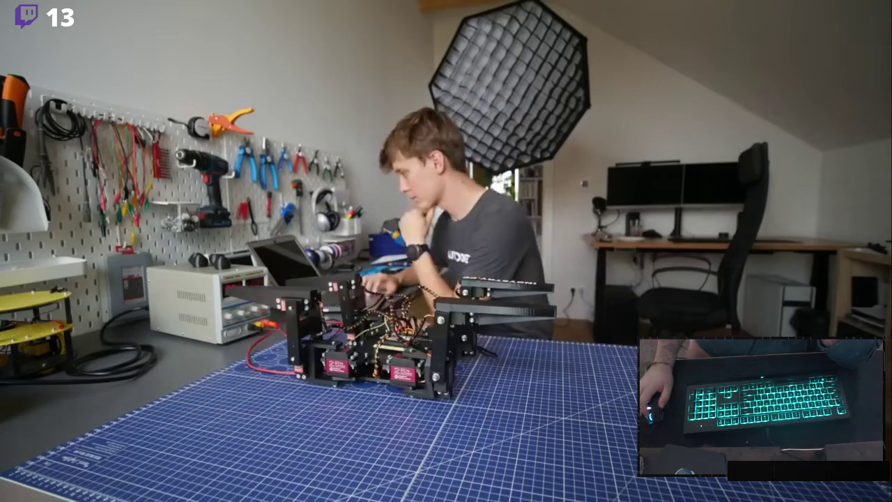
Pause the robot video near its end, exit fullscreen, and close Chrome.
mouse_move(573, 382)
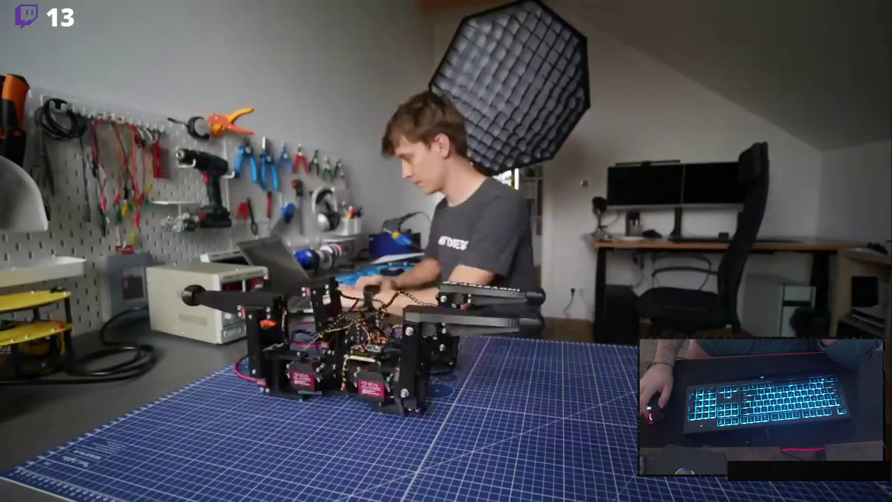
mouse_move(538, 372)
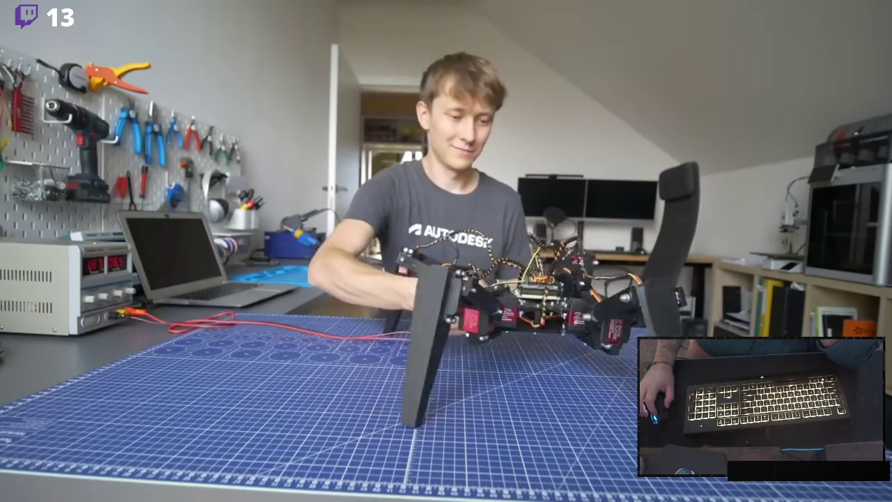
mouse_move(439, 144)
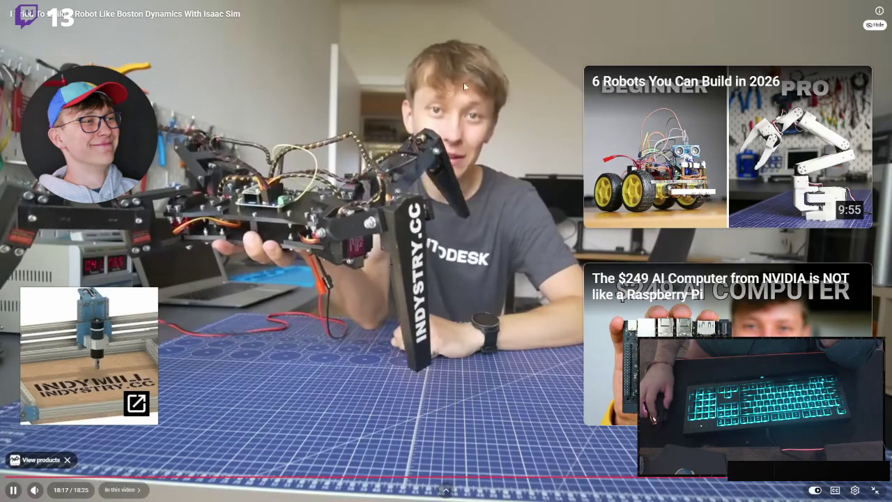
left_click(407, 172)
key("Escape")
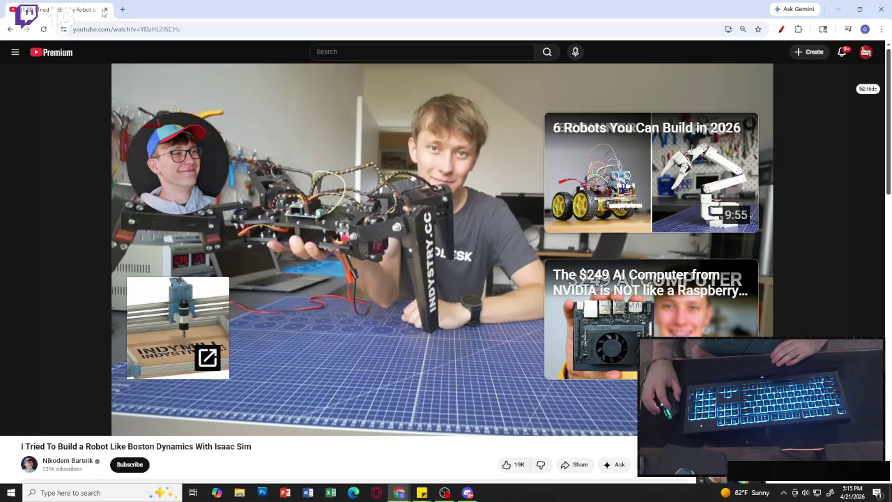
left_click(105, 10)
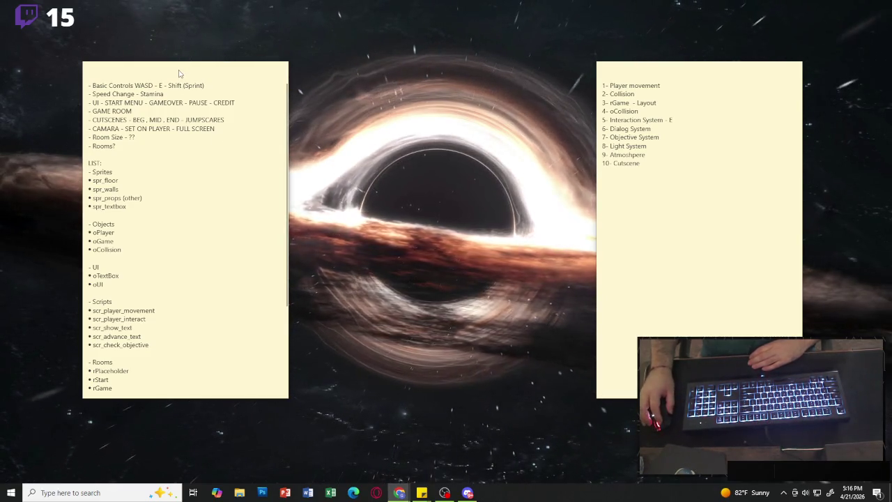
Move the game-dev list note and the numbered task note side by side near the centre.
mouse_move(201, 71)
left_mouse_down()
mouse_move(417, 61)
mouse_move(336, 65)
left_mouse_up()
left_click_drag(677, 66, 528, 65)
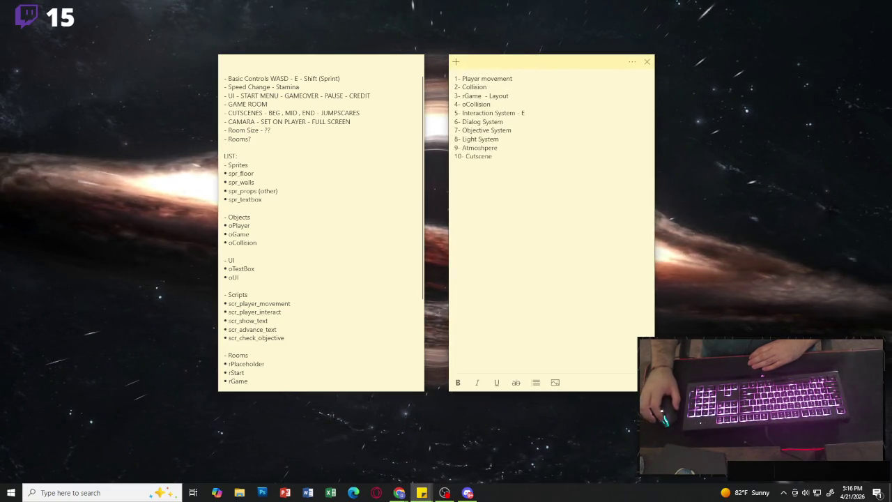
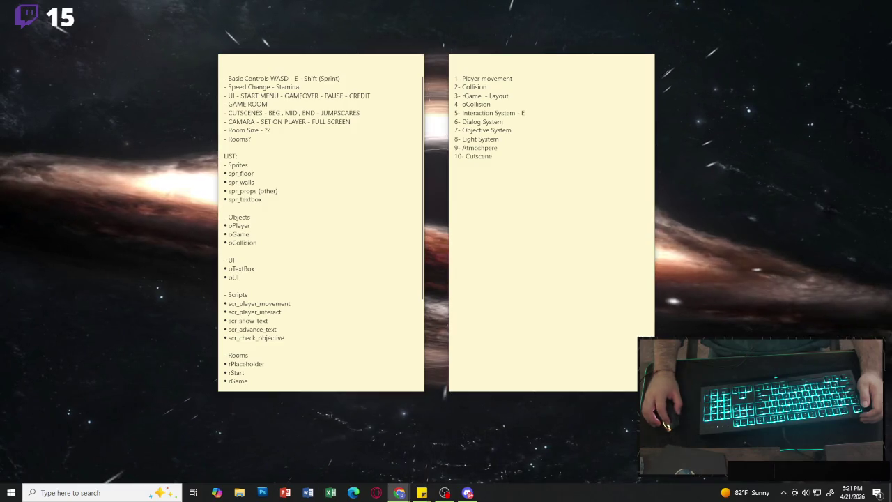
Add an empty line below the last task in the numbered task list note.
left_click(484, 68)
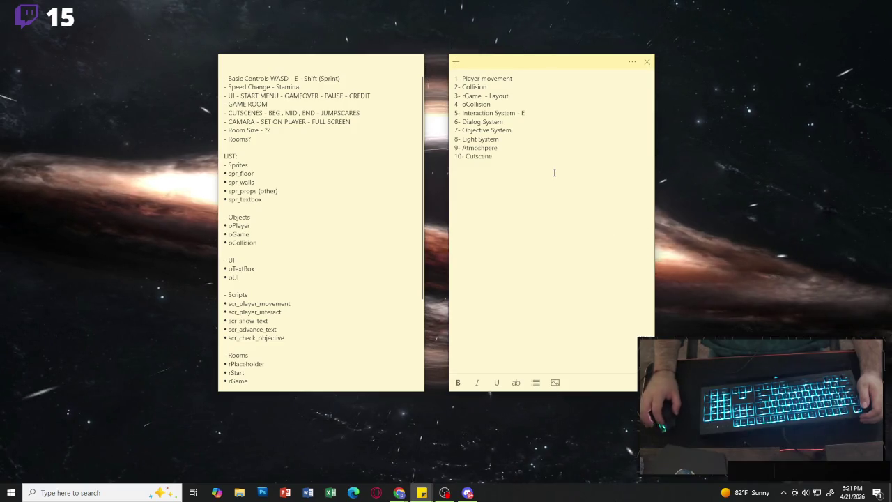
left_click_drag(494, 156, 455, 156)
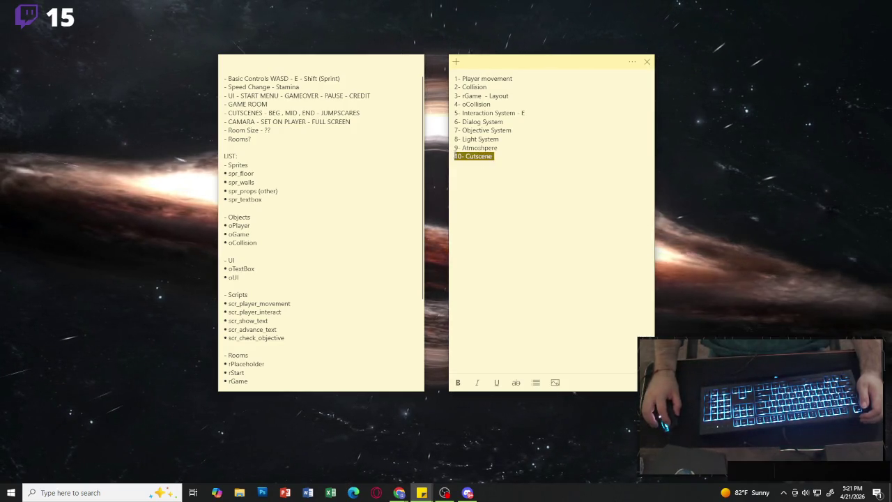
key("Left")
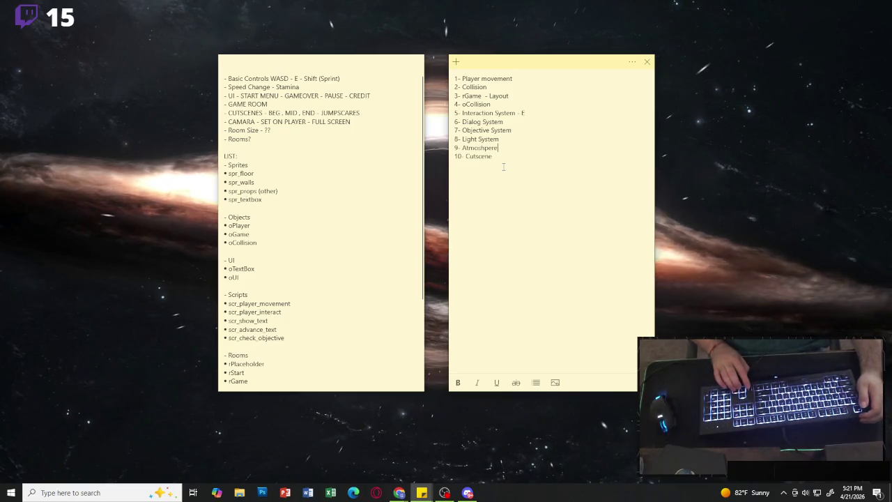
key("End")
key("Return")
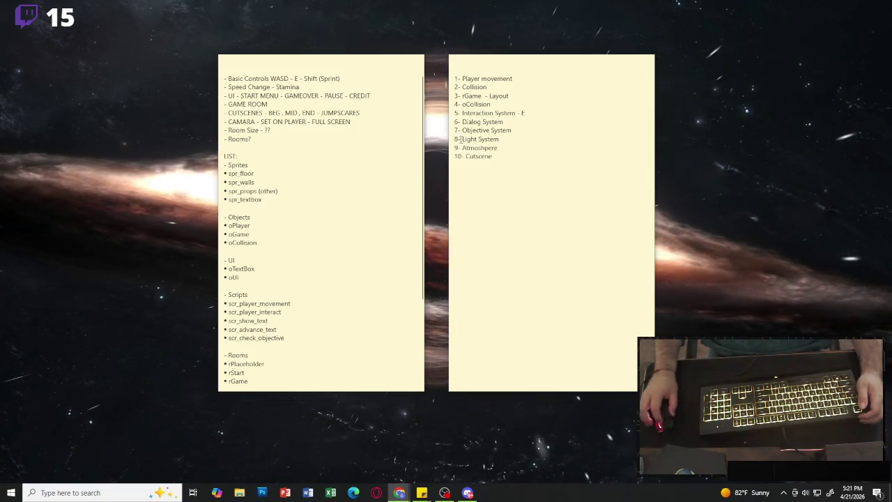
Select and deselect the Player movement and Collision lines in the task list note.
left_click(536, 106)
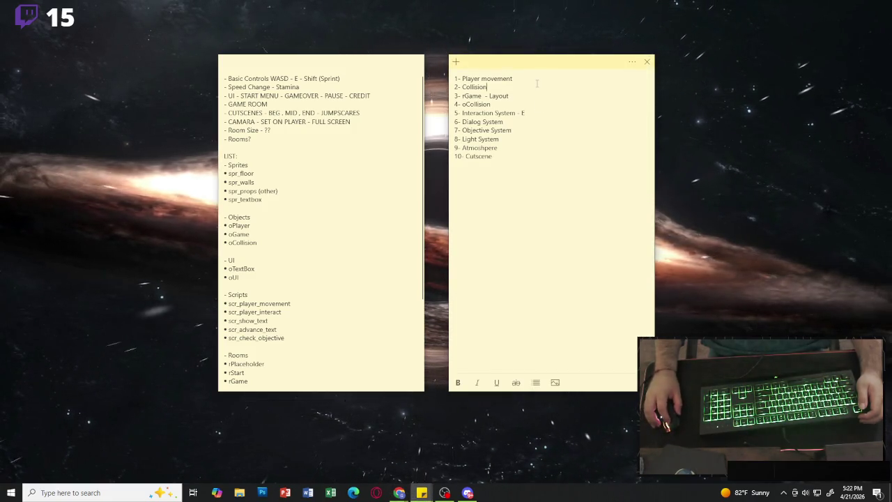
triple_click(514, 78)
left_click(509, 96)
triple_click(507, 86)
left_click(507, 86)
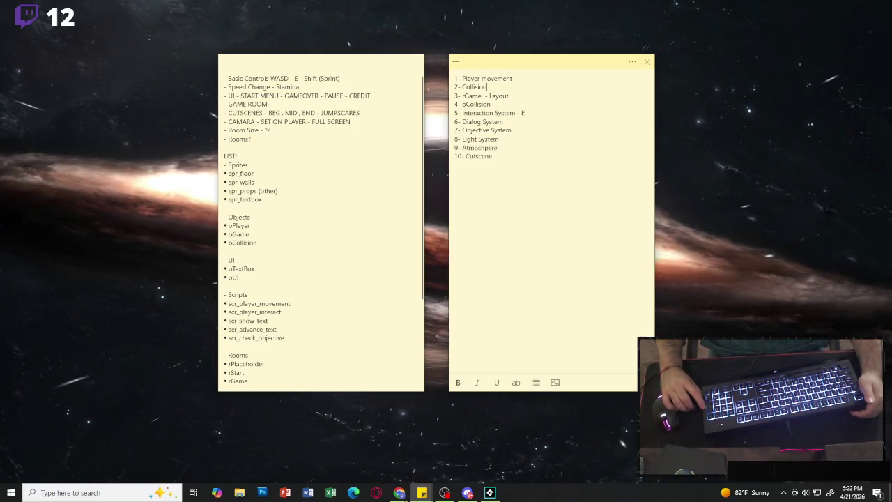
Step the caret up through the task entries, then to the end of 'Rooms?' in the planning note.
left_click(508, 140)
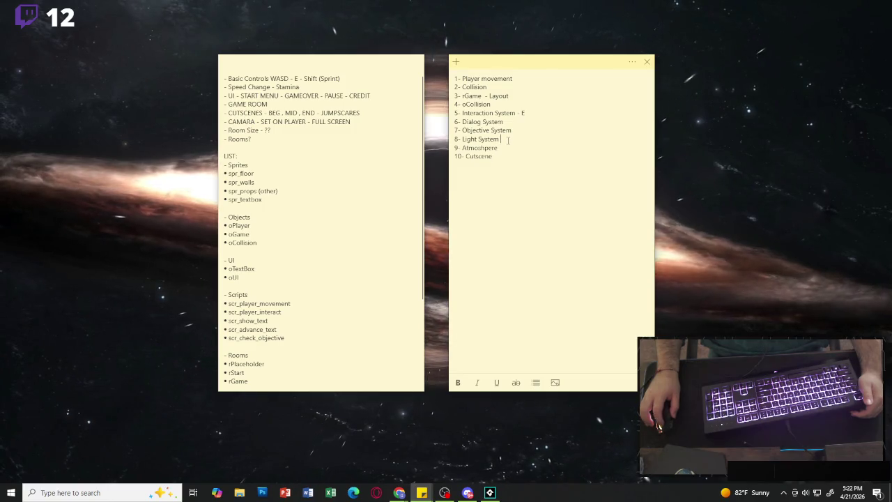
left_click(522, 132)
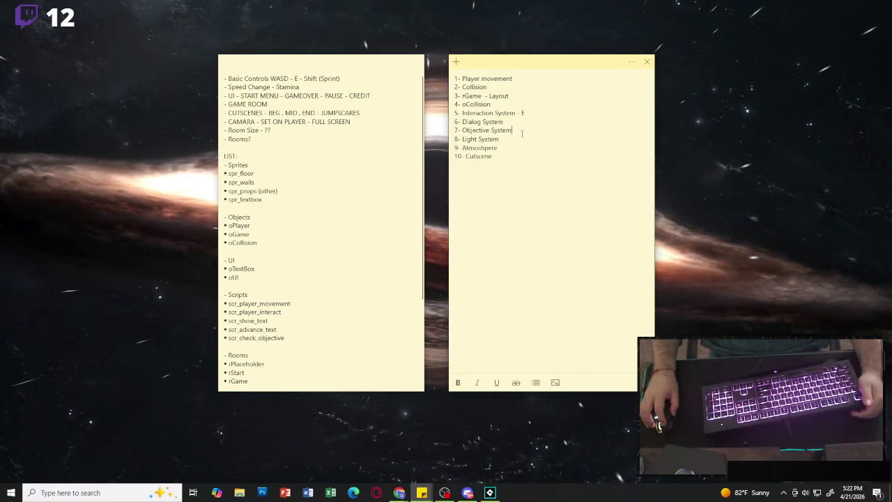
left_click(529, 123)
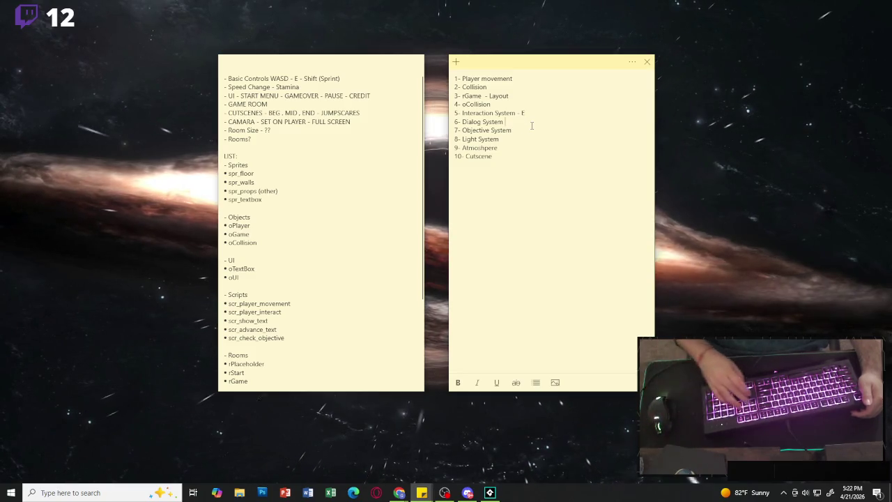
left_click(534, 115)
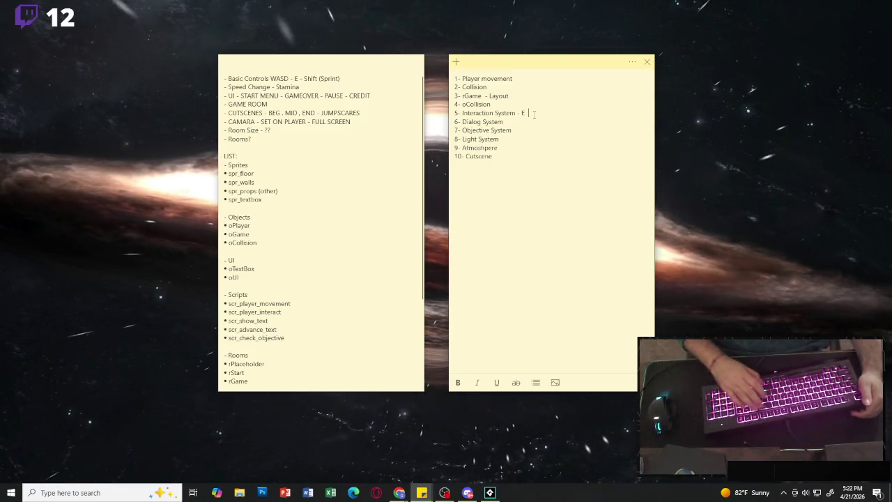
left_click(547, 98)
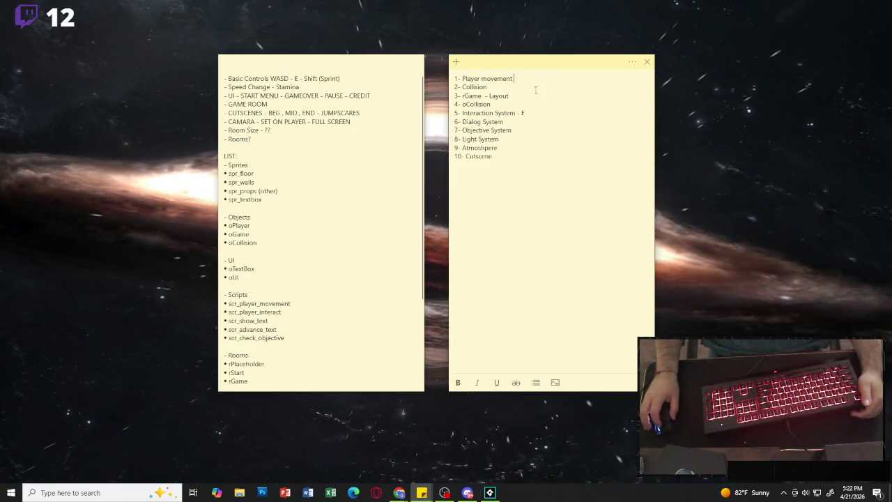
key("Up")
key("Up")
key("Up")
key("End")
left_click(308, 147)
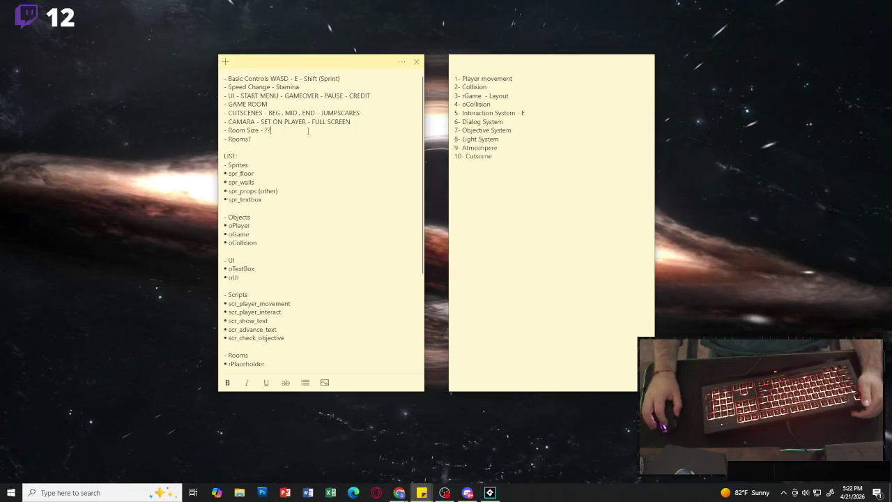
left_click(279, 139)
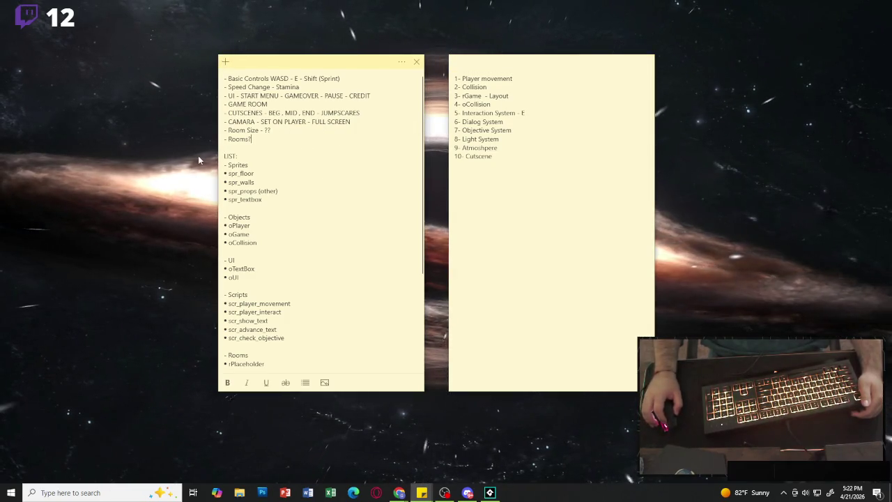
In GameMaker's Blank Pixel Game setup, erase the default project name and begin a new one.
key("alt+Tab")
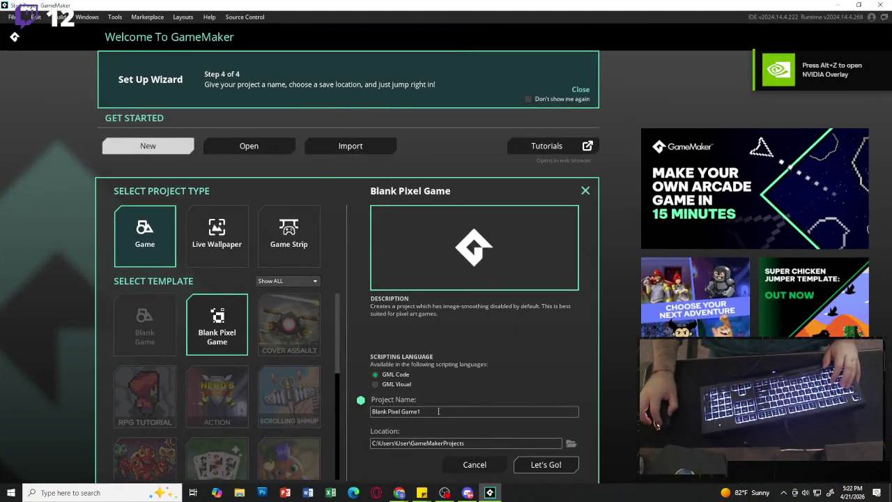
key("BackSpace")
key("BackSpace")
key("BackSpace")
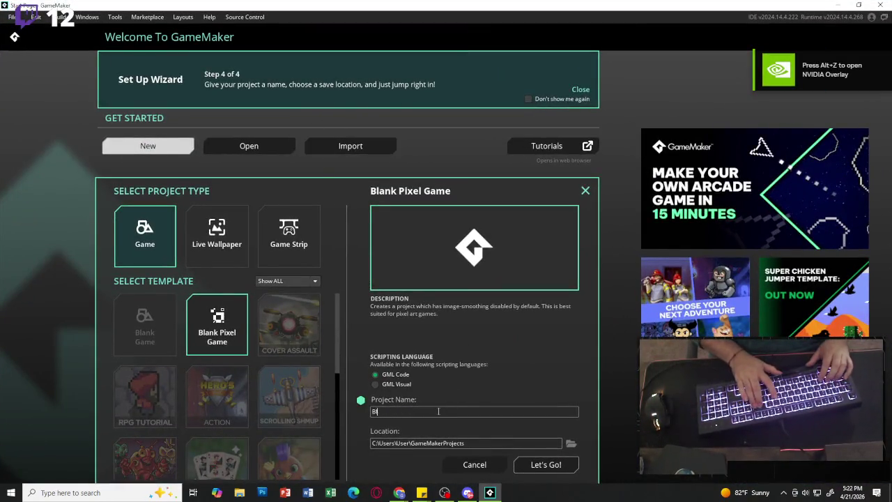
type("C")
key("BackSpace")
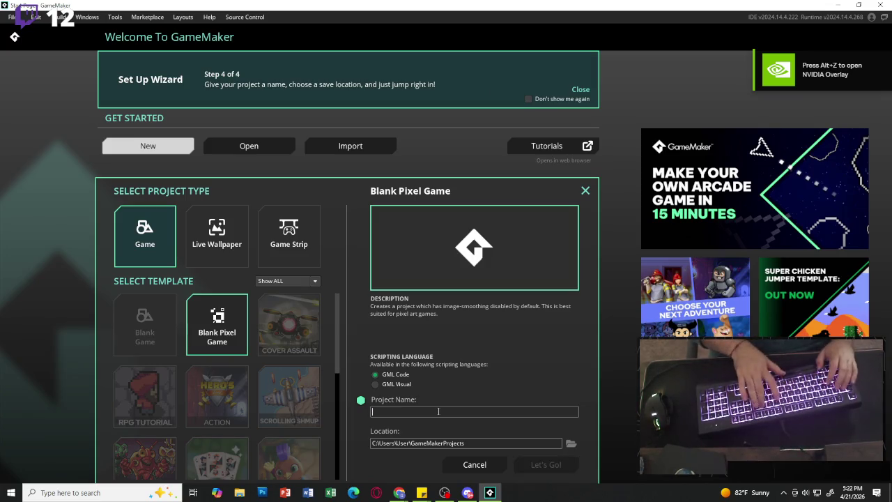
type("1s")
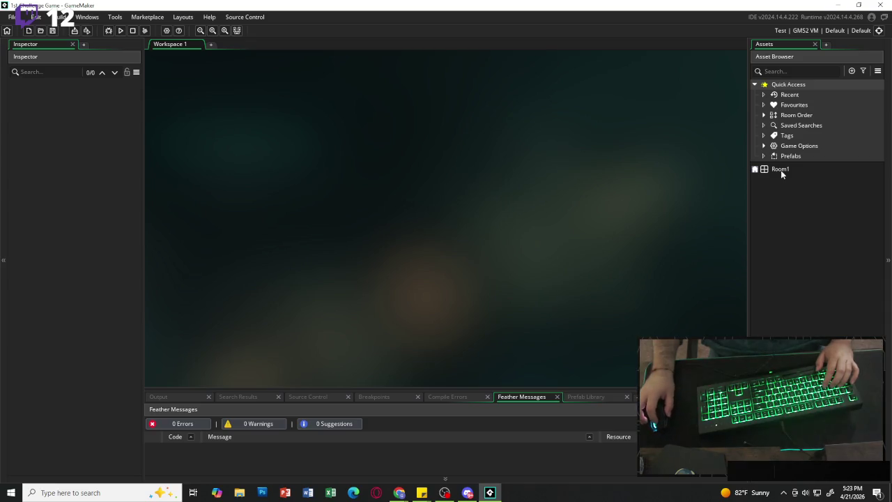
Focus the asset list holding Room1, then the Feather Messages panel.
left_click(782, 207)
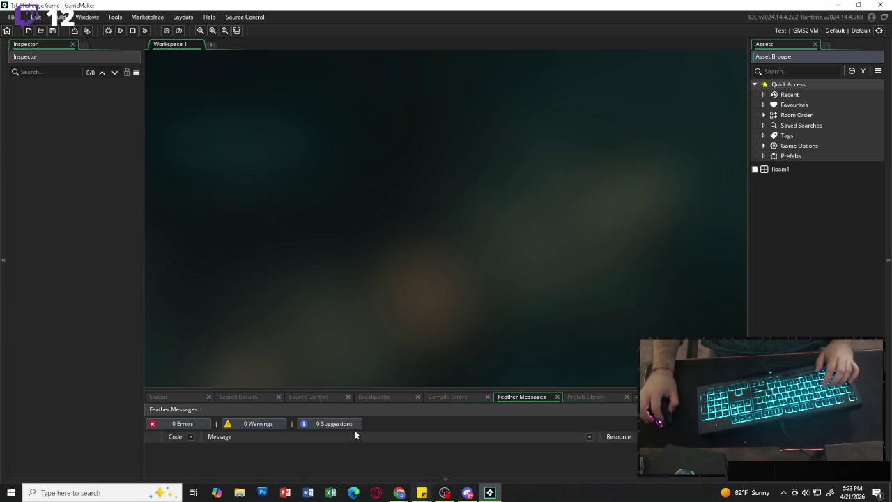
left_click(361, 455)
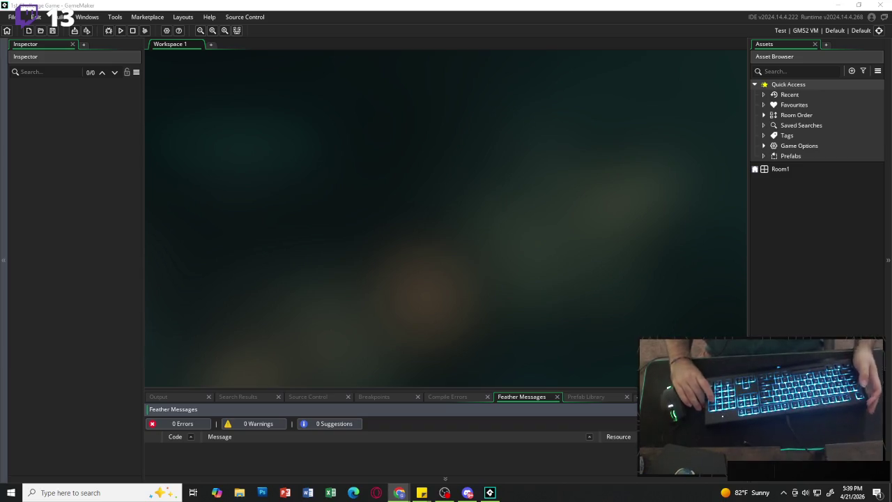
Select Room1 in the asset browser.
left_click(785, 170)
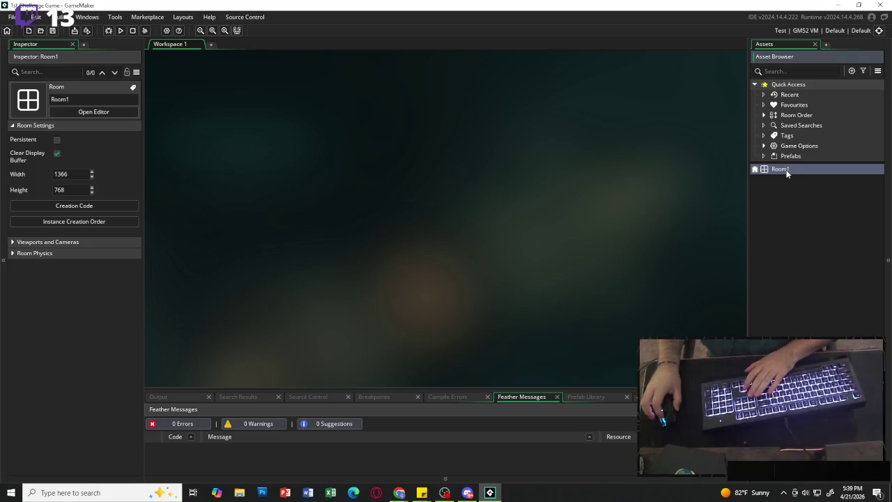
Delete Room1 from the asset browser and confirm the deletion.
key("Delete")
left_click(469, 263)
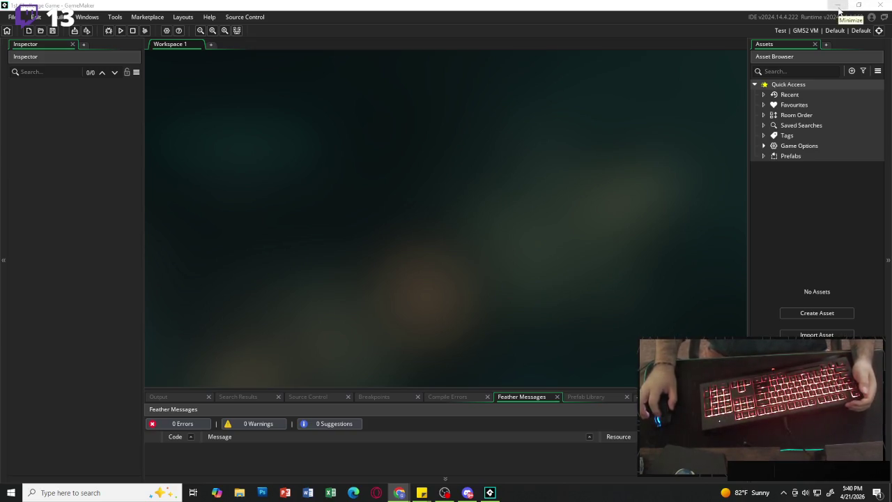
Minimize GameMaker and add a blank line below the numbered to-do list note.
left_click(839, 9)
left_click(538, 195)
key("Return")
key("Return")
key("Return")
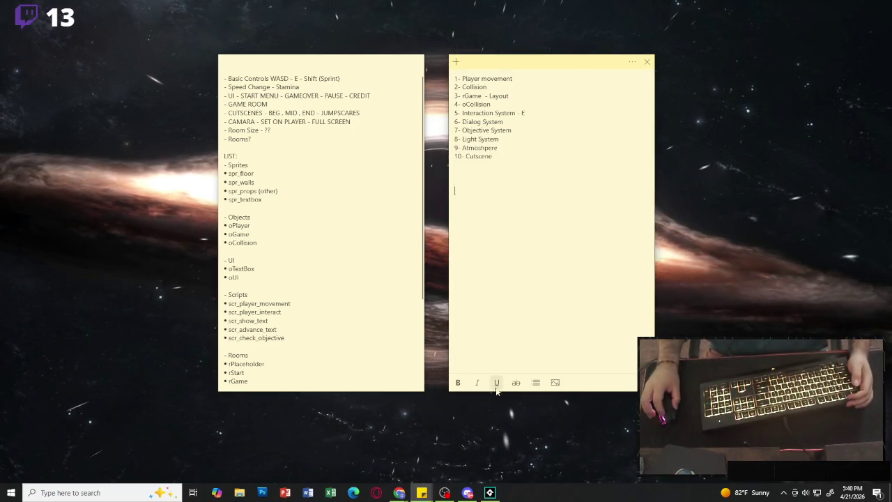
Move the to-do note left, shift the planning note right, and create a new blank note.
mouse_move(468, 493)
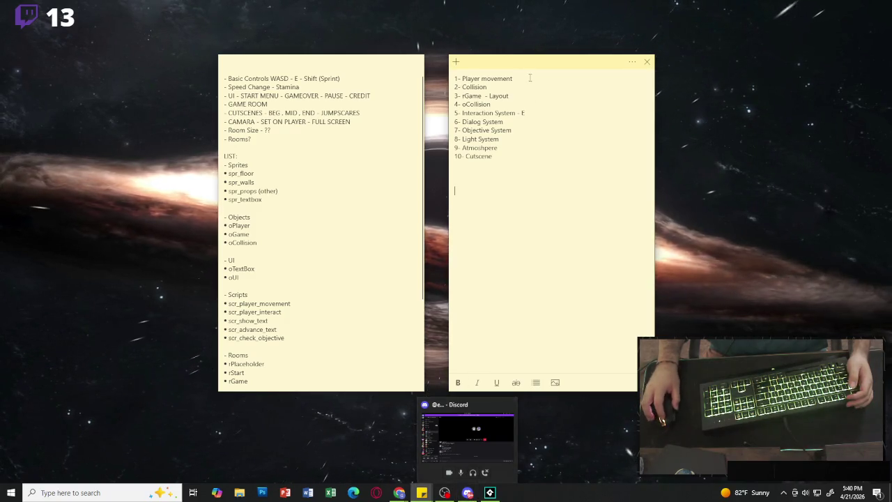
mouse_move(542, 62)
left_mouse_down()
mouse_move(142, 82)
mouse_move(125, 61)
left_mouse_up()
mouse_move(276, 67)
left_mouse_down()
mouse_move(306, 67)
mouse_move(298, 66)
left_mouse_up()
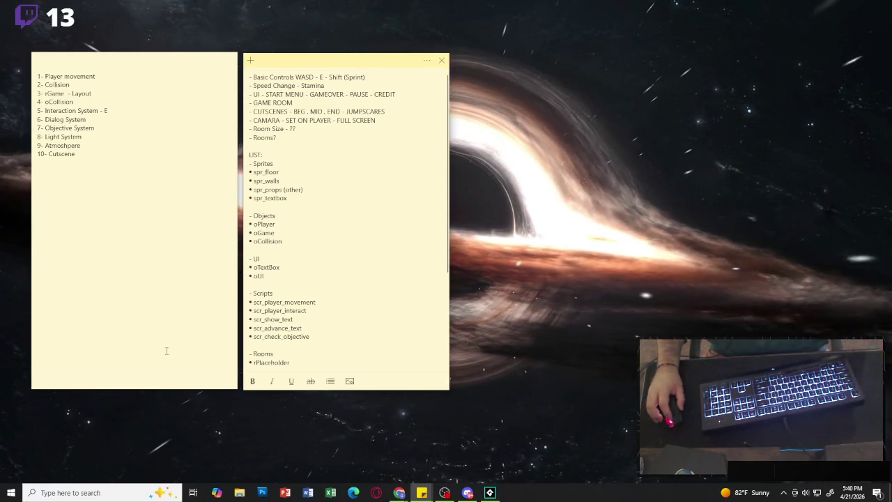
left_click(250, 60)
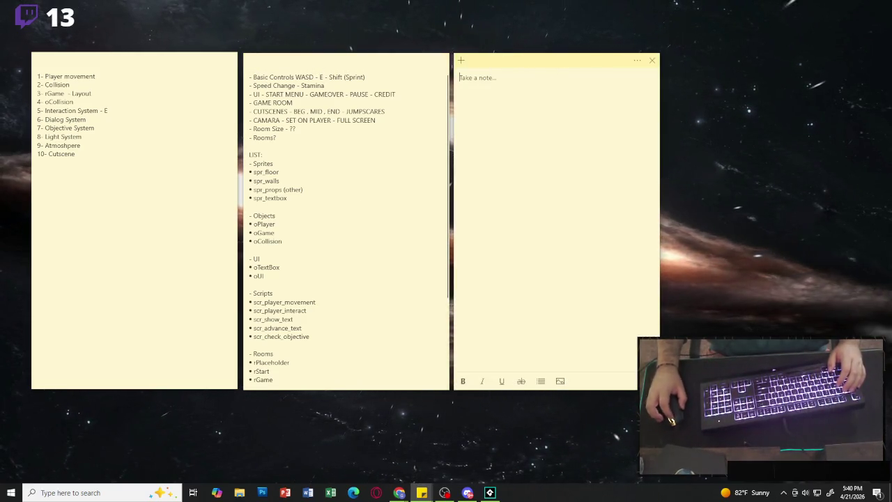
Check the browser, return to the new empty note, then focus the middle planning note.
key("alt+Tab")
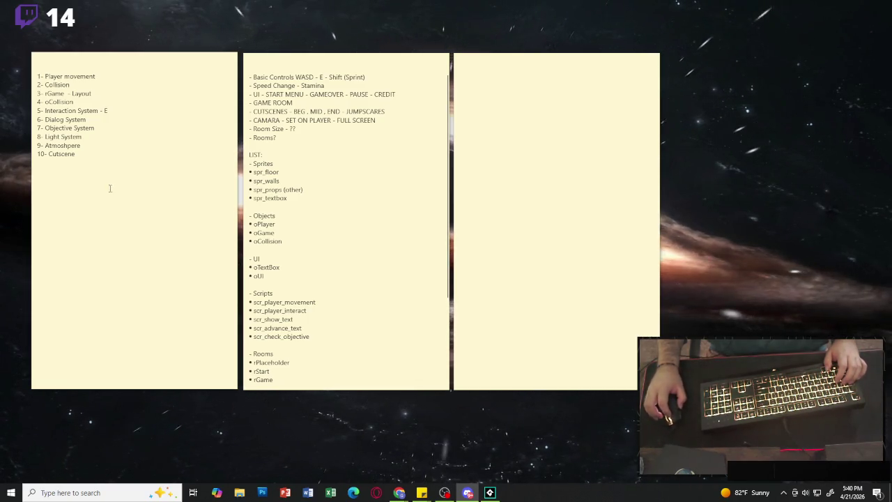
left_click(460, 78)
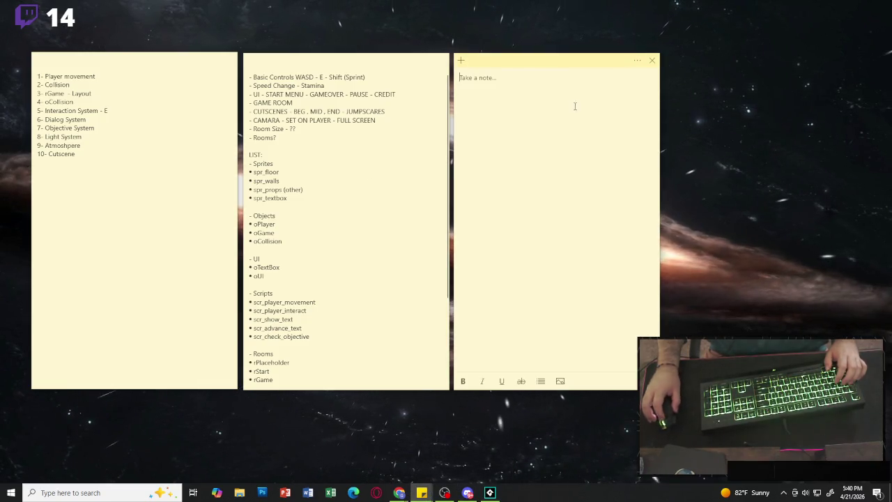
key("alt+Tab")
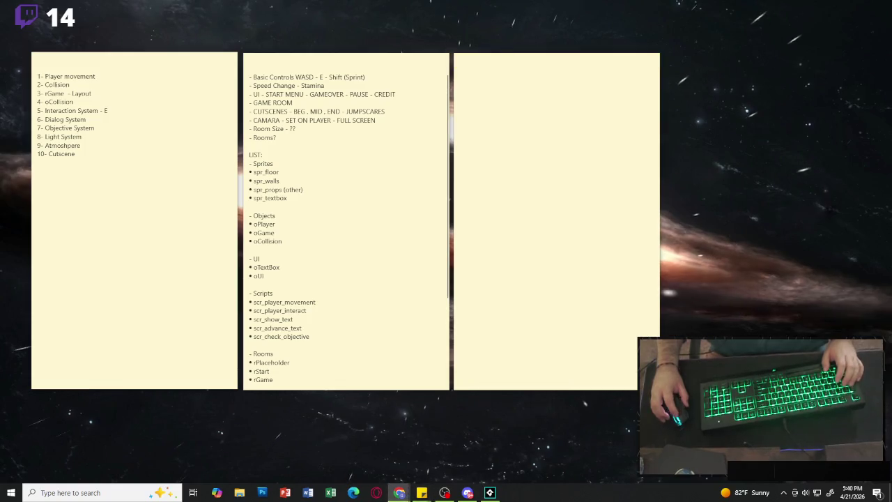
left_click(509, 90)
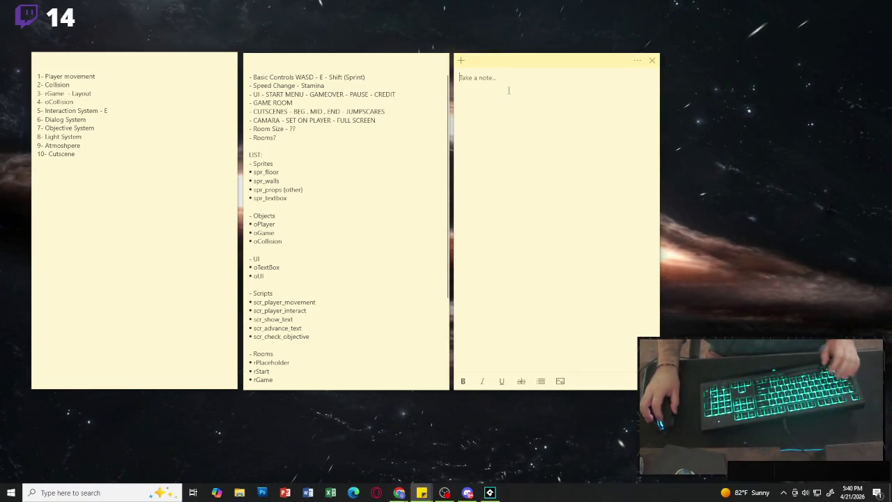
left_click(354, 66)
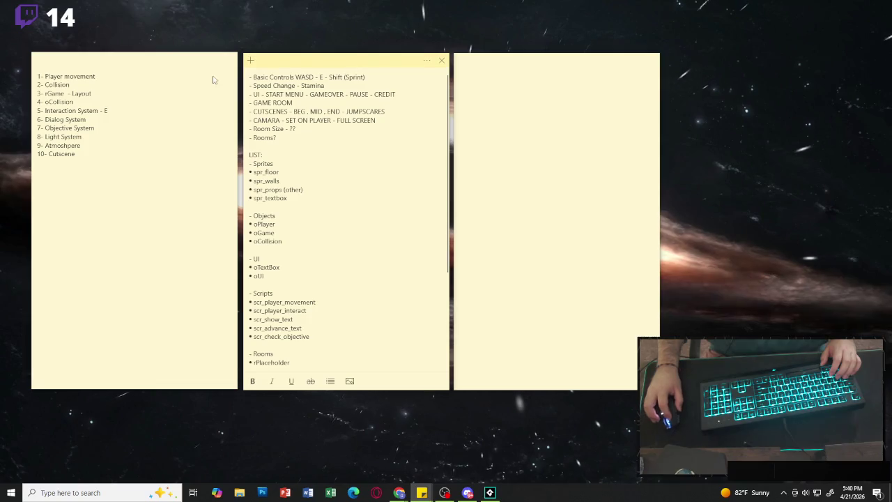
Move the planning note left, then reposition the new note and widen it to the right.
left_click_drag(351, 60, 139, 61)
left_click(526, 69)
left_click_drag(525, 69, 366, 54)
mouse_move(502, 306)
left_mouse_down()
mouse_move(683, 113)
mouse_move(716, 113)
left_mouse_up()
Paste the game description, change 'They' to 'One player', and shrink the note to fit.
type("They must explore, manage a limited light source, and uncover a story through notes/messages while trying to reach an exit.")
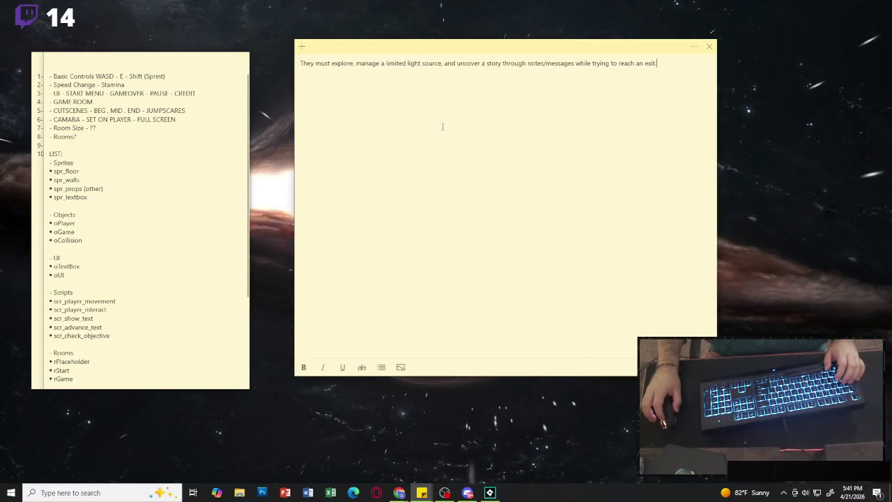
left_click_drag(315, 64, 298, 64)
type("One")
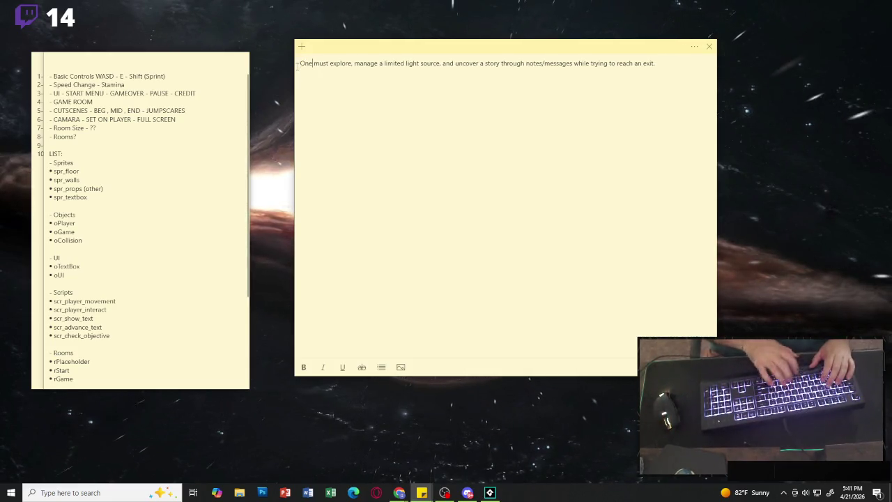
type(" player")
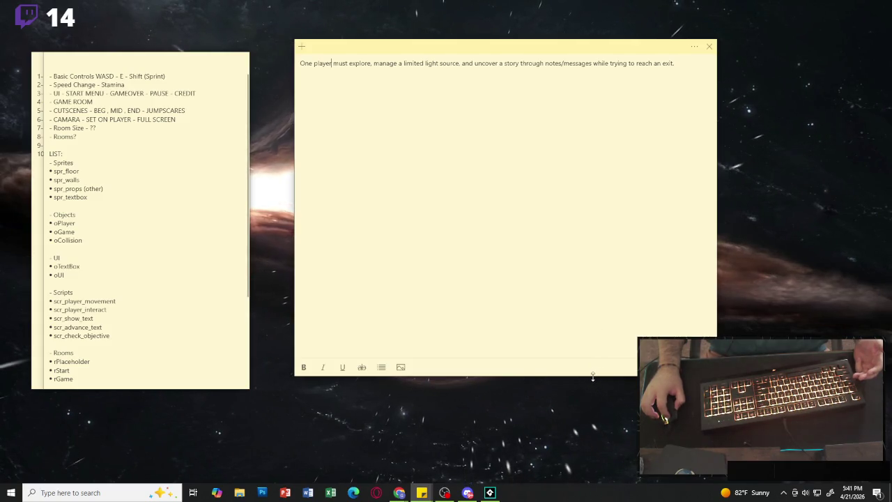
mouse_move(593, 376)
left_mouse_down()
mouse_move(589, 189)
mouse_move(584, 227)
left_mouse_up()
left_click_drag(484, 50, 484, 64)
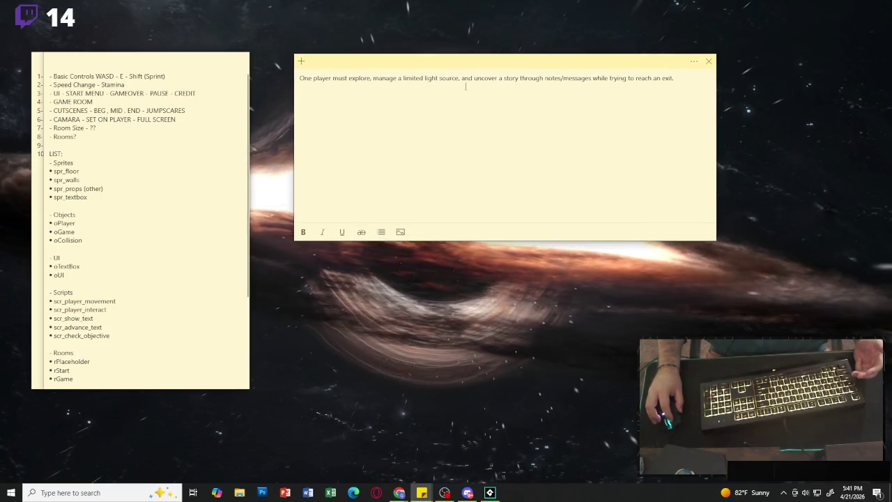
Add a 'Dark - environemnt' line with a '- one flashligh' remark under the premise.
key("alt+Tab")
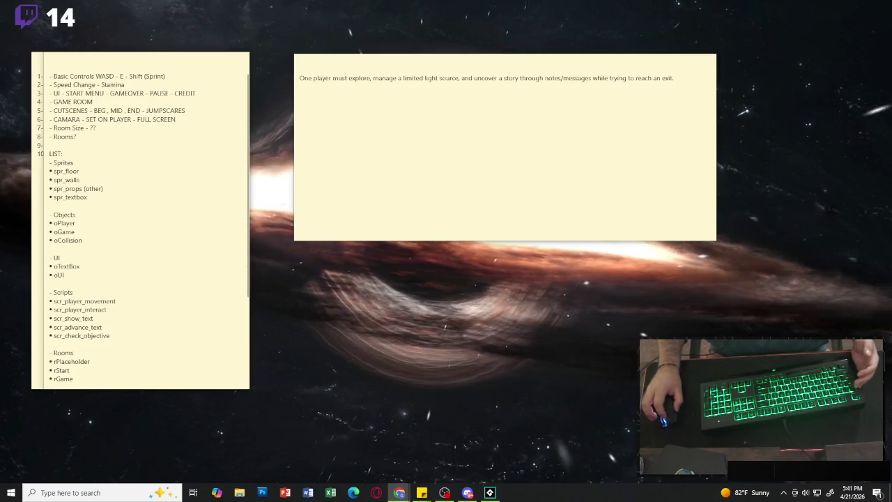
left_click(506, 91)
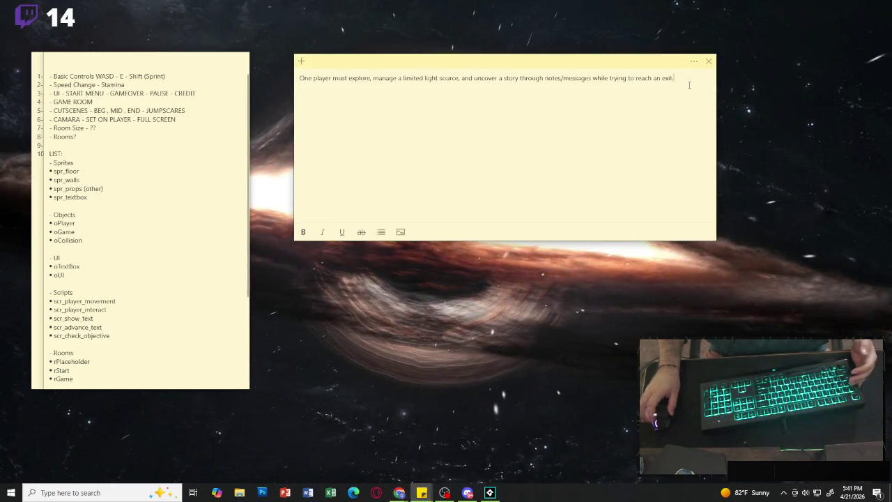
key("Return")
type("Dark -environemnt")
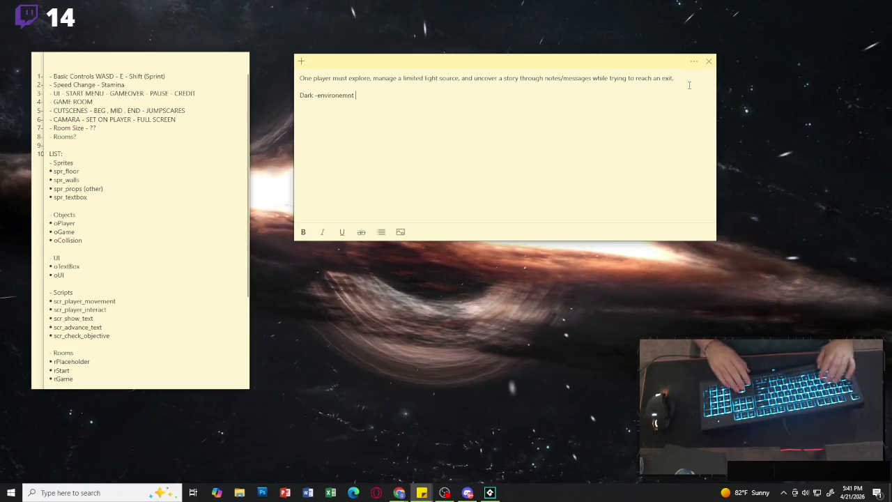
key("ctrl+Left")
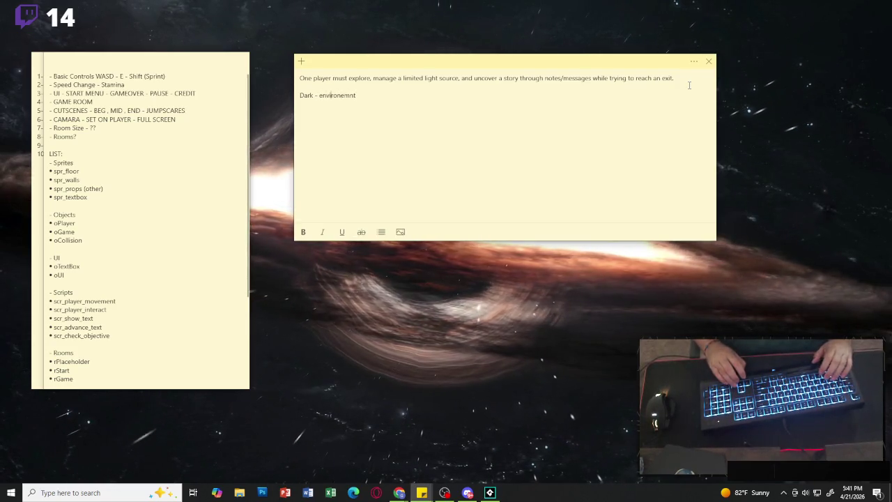
type(" - o")
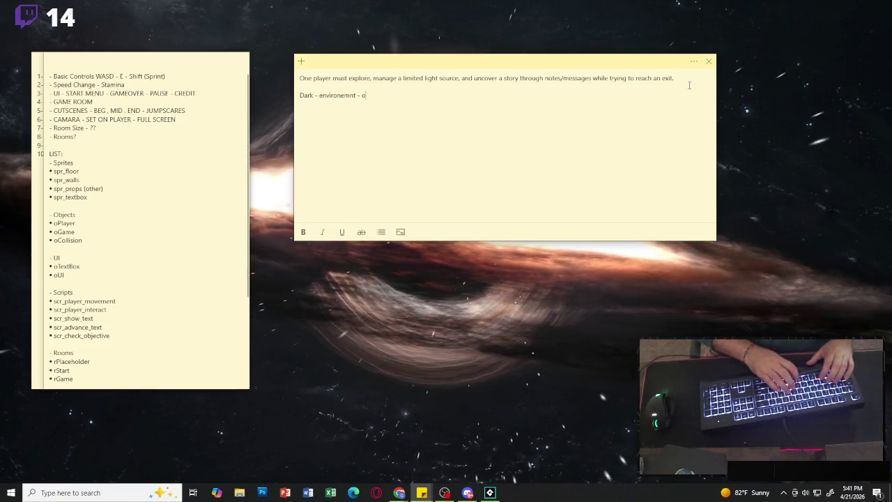
type("ne flashlight")
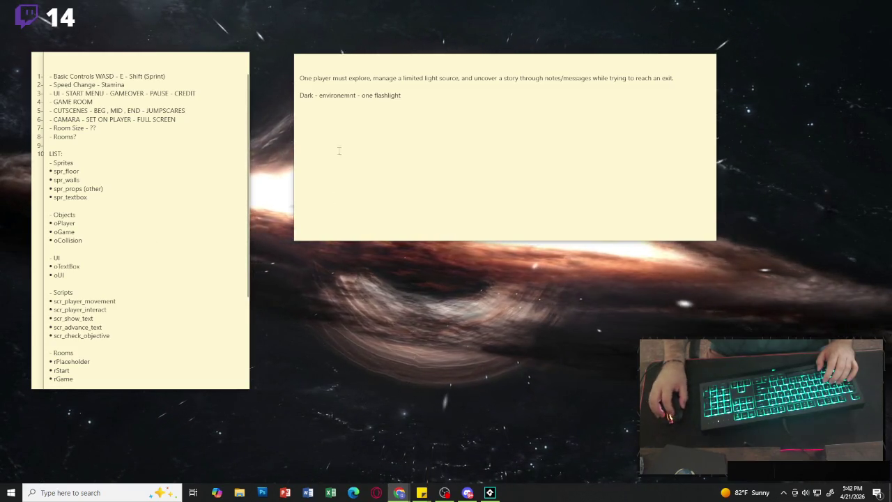
Remove the flashlight remark and start a new empty line below 'Dark - environemnt'.
left_click(440, 106)
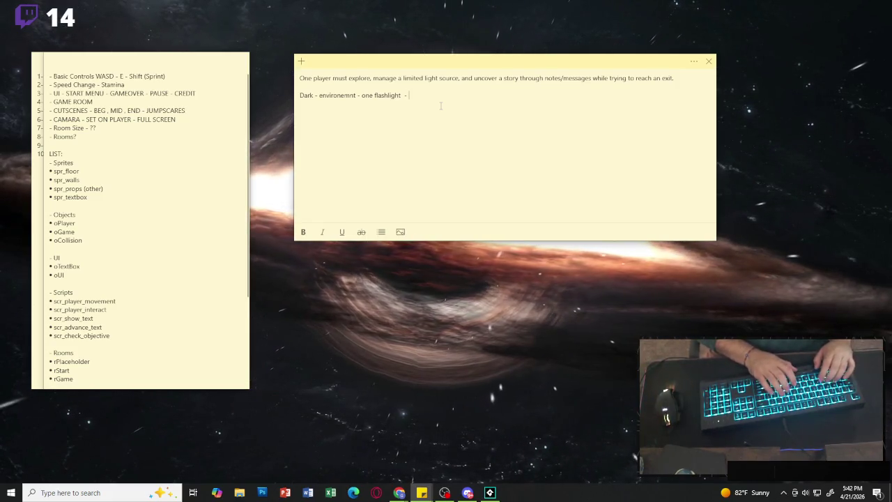
key("BackSpace")
key("BackSpace")
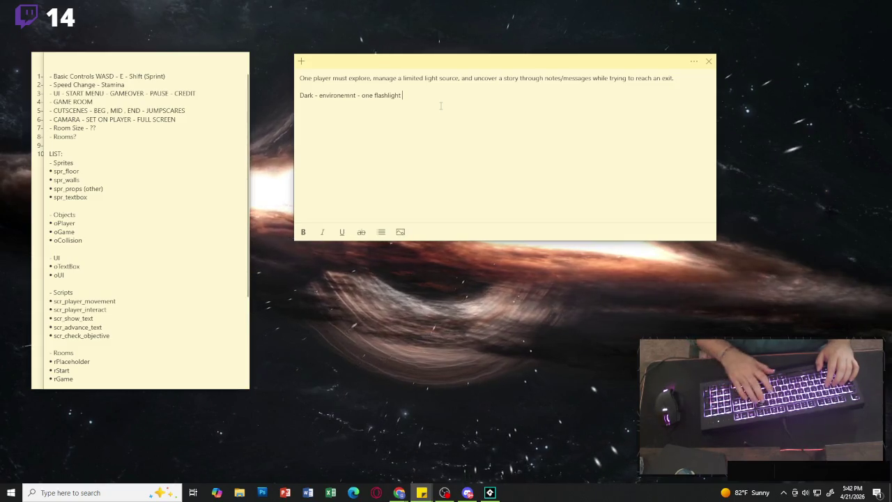
key("BackSpace")
key("BackSpace")
key("BackSpace")
key("BackSpace")
key("BackSpace")
key("BackSpace")
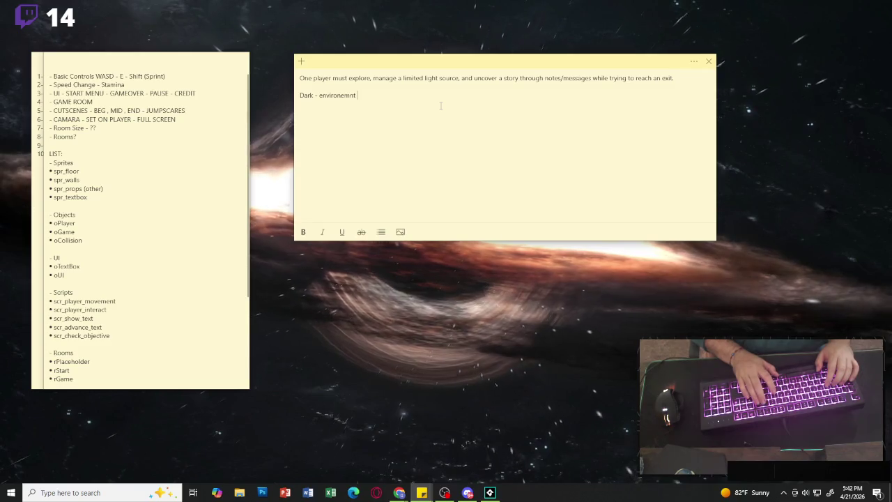
key("Return")
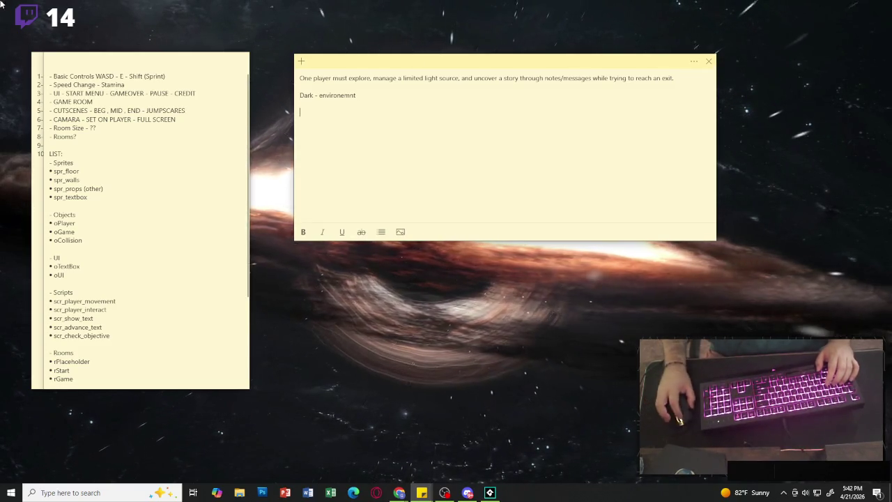
key("alt+Tab")
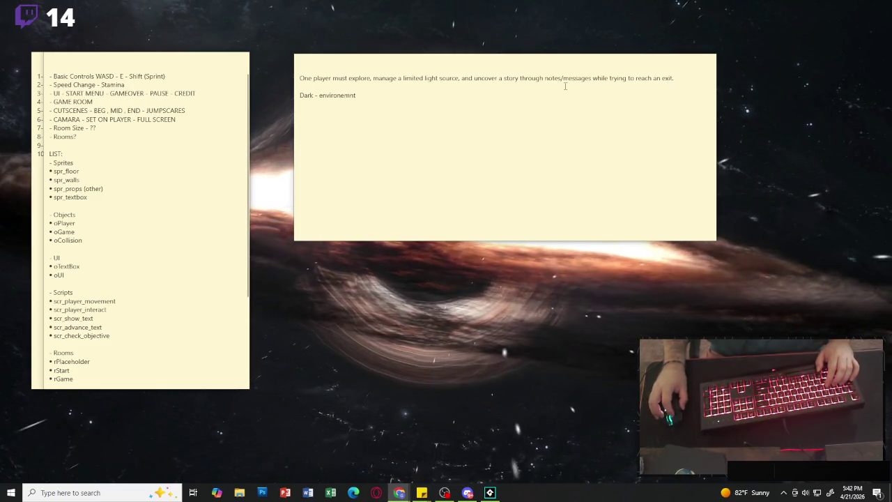
left_click(546, 79)
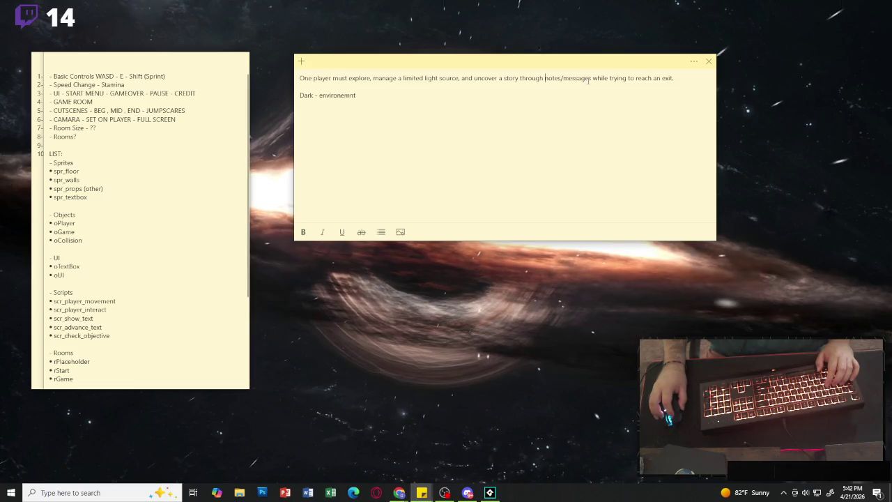
Type '(interact)' into the game description note.
type("( ")
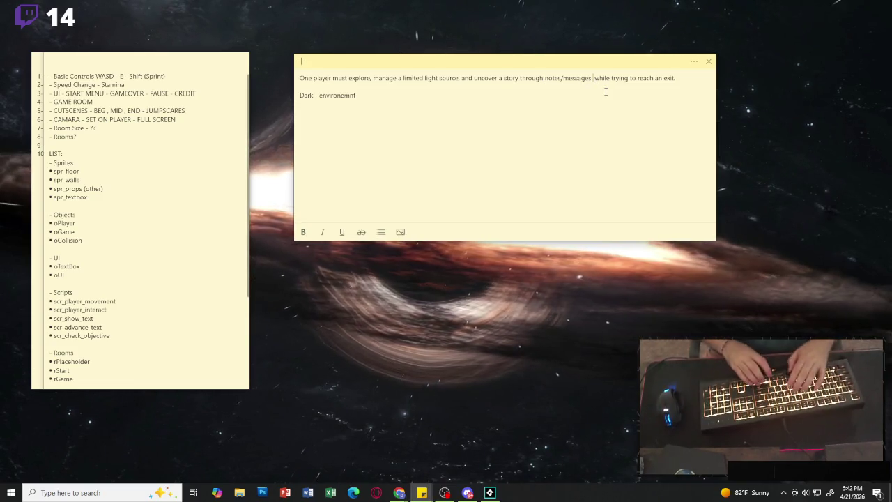
type("interact)")
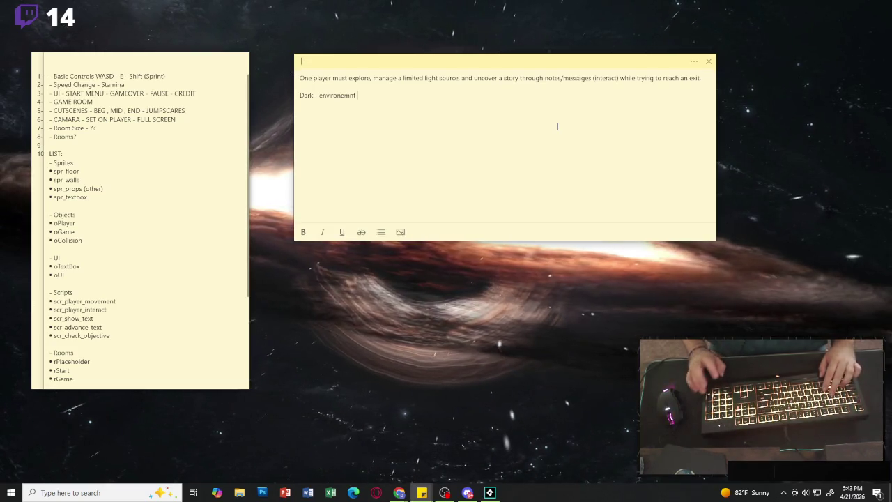
Type the controls line 'E - interact - WASD - to move - SHIFT - run - (limited)'.
left_click(577, 86)
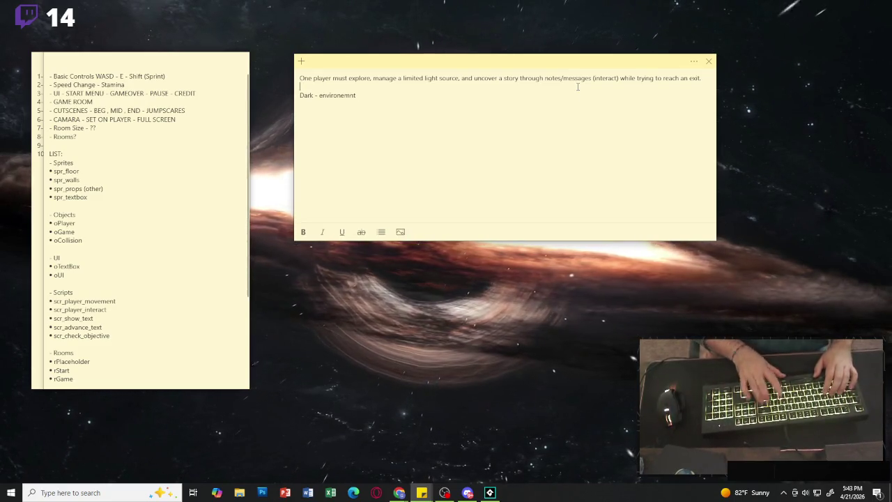
type("F- inter")
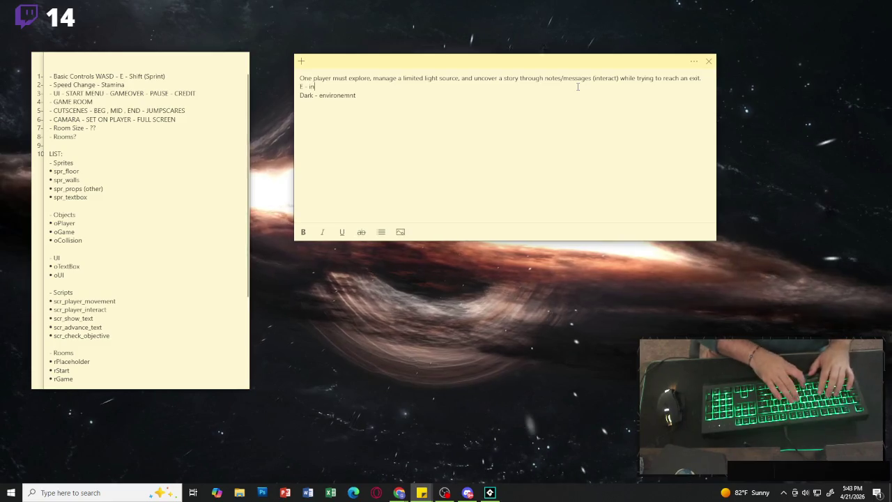
type("act ")
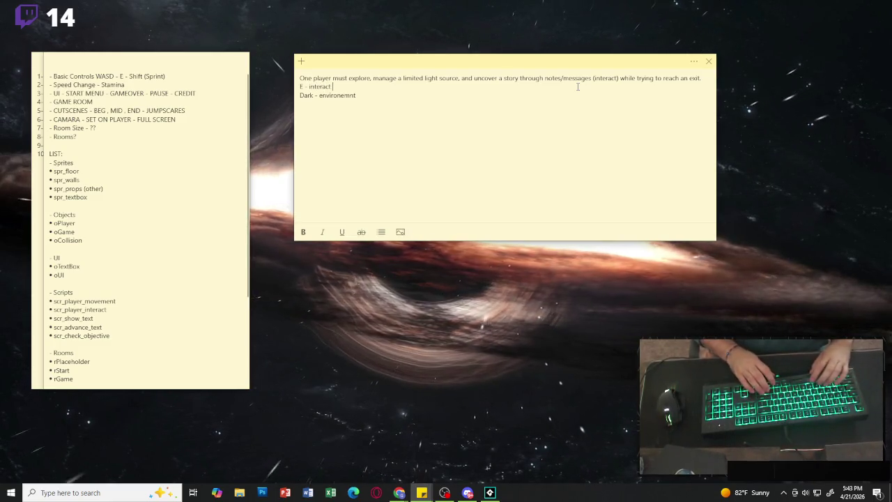
type("WASD")
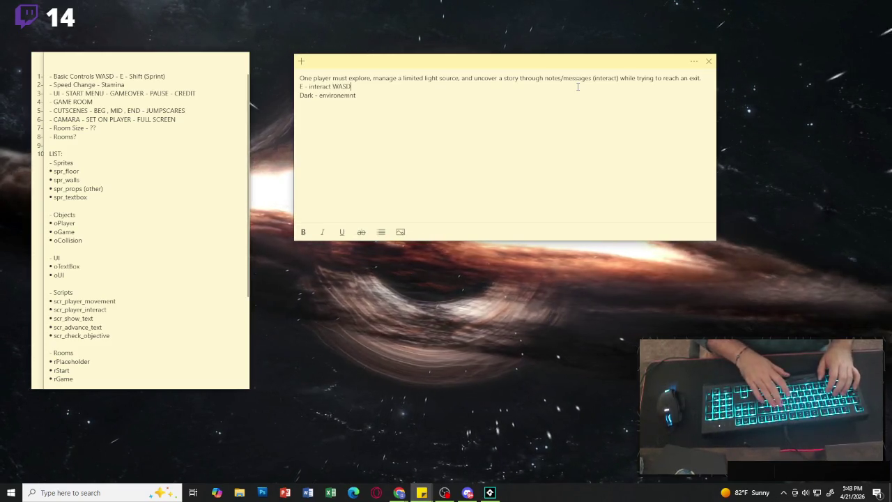
key("Left")
key("Left")
key("Left")
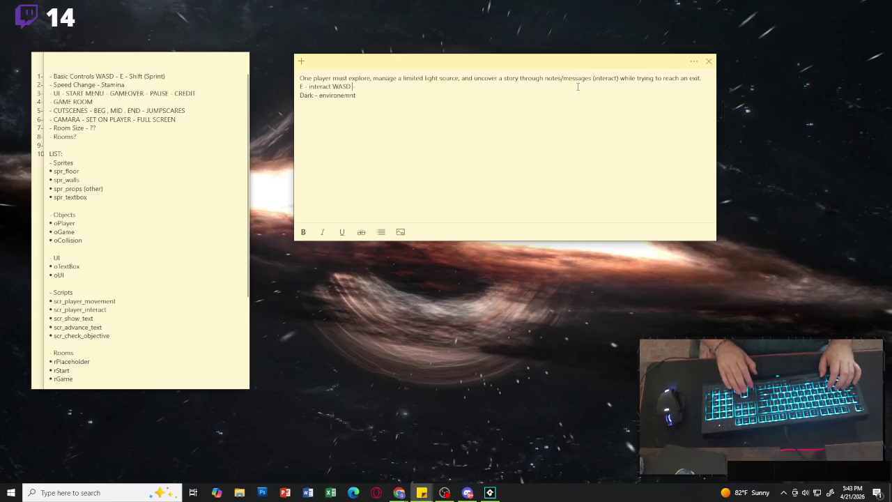
type("-")
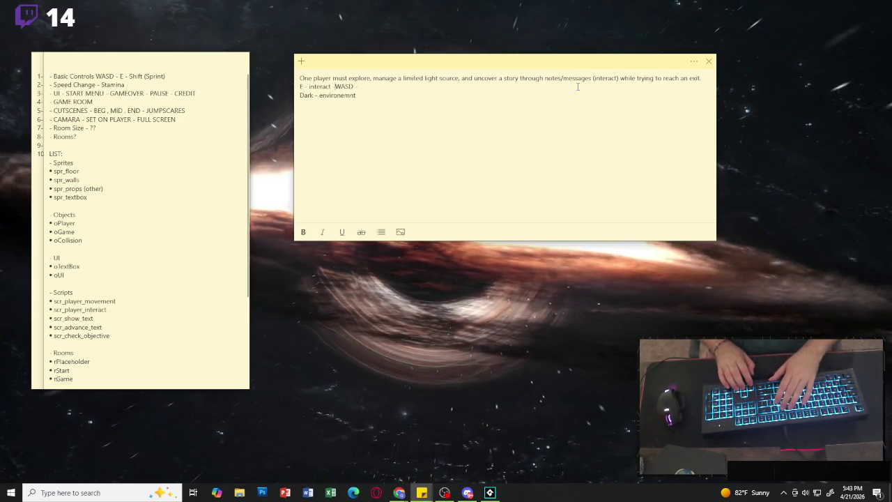
key("End")
type("- to move")
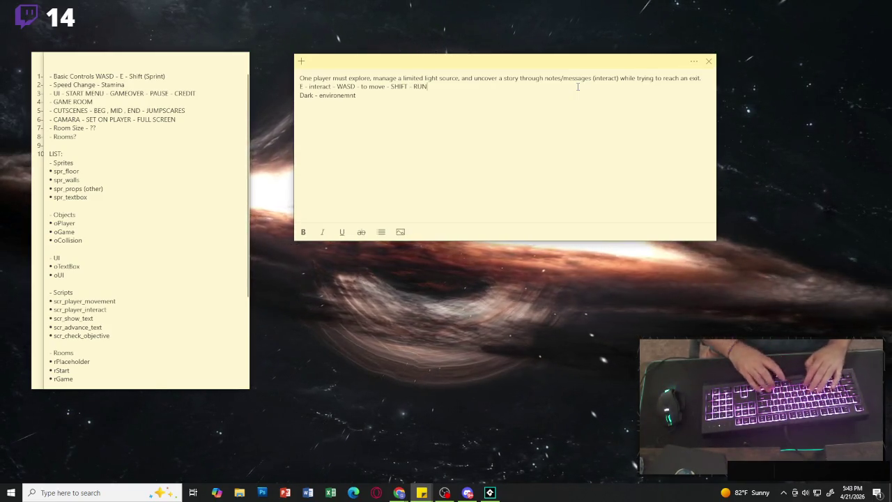
key("BackSpace")
key("BackSpace")
key("BackSpace")
key("BackSpace")
type("run -")
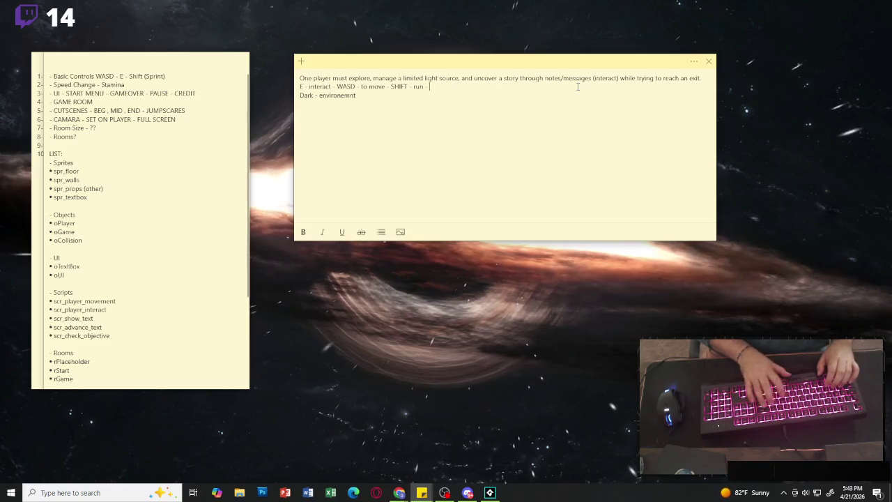
type("limited")
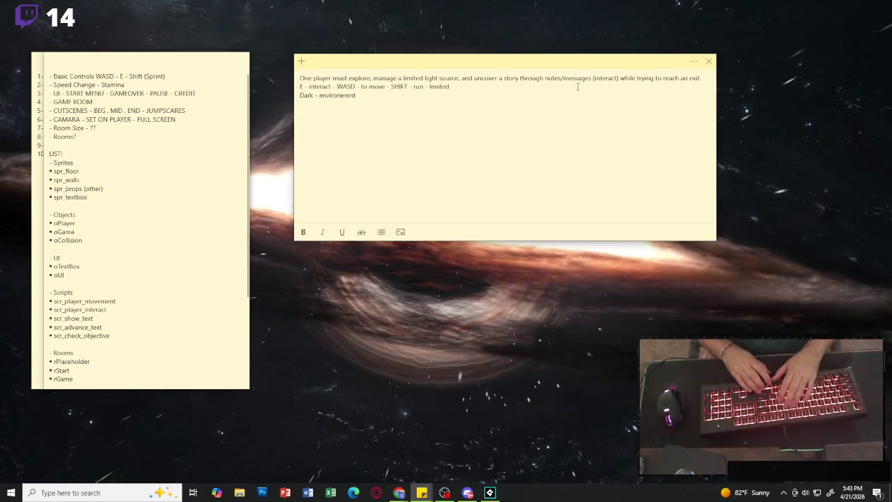
type(")")
key("Left")
key("Left")
key("Left")
type("((")
key("ctrl+End")
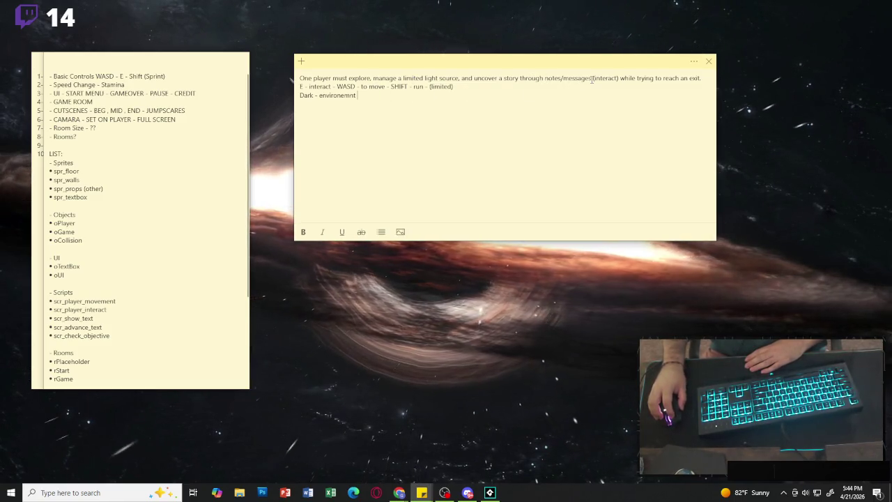
Select phrases in the concept line to review them, then trim the space after '(limited)'.
left_click_drag(591, 78, 545, 78)
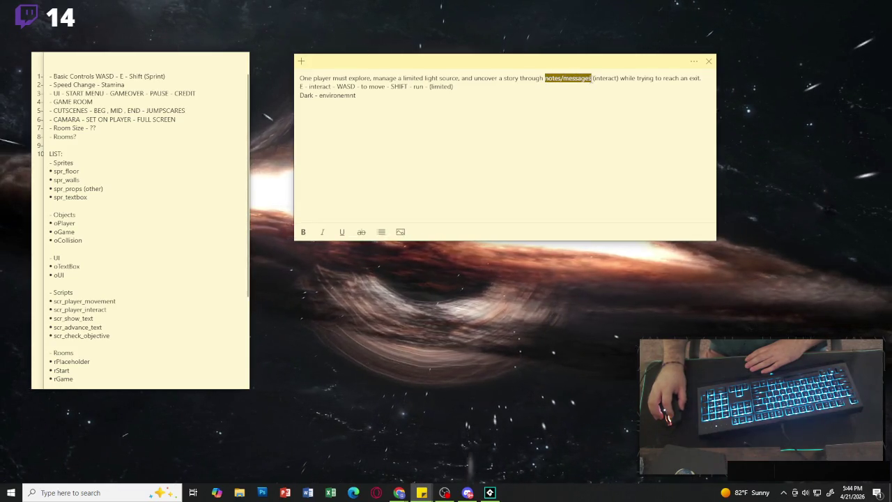
left_click(592, 78)
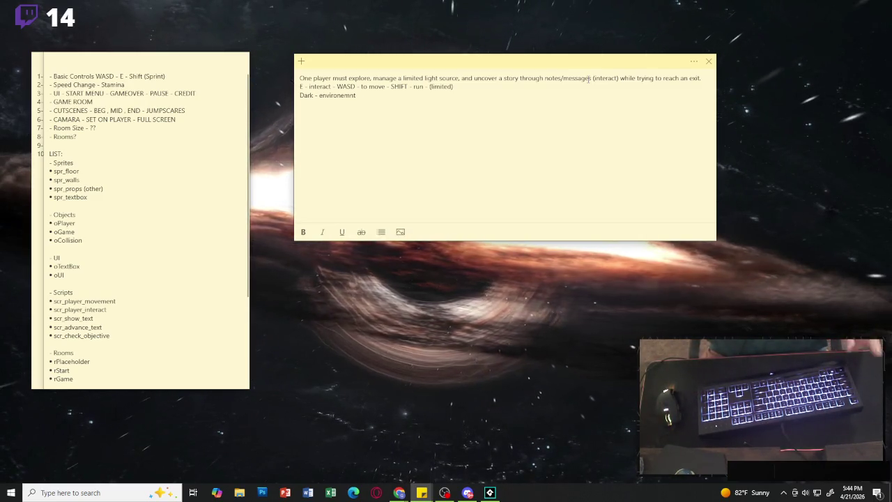
left_click_drag(475, 78, 519, 78)
left_click(547, 79)
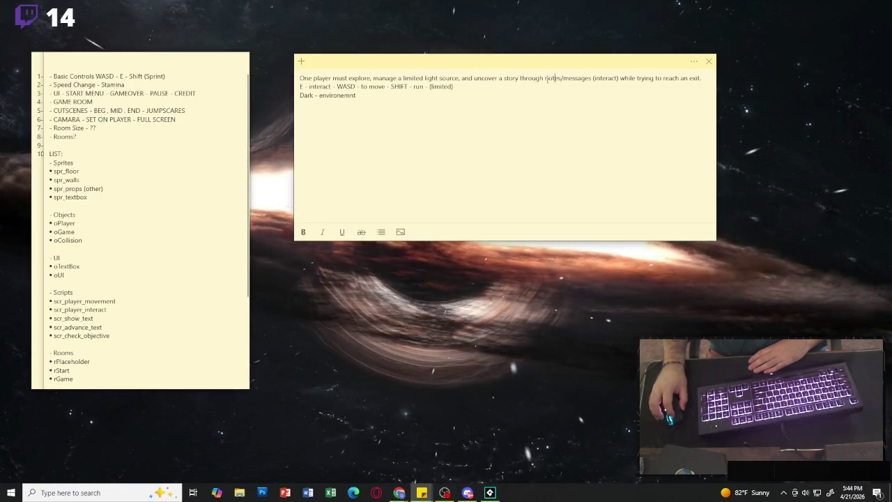
left_click(600, 78)
mouse_move(662, 78)
left_mouse_down()
mouse_move(699, 78)
mouse_move(661, 78)
left_mouse_up()
left_click(702, 83)
left_click(656, 78)
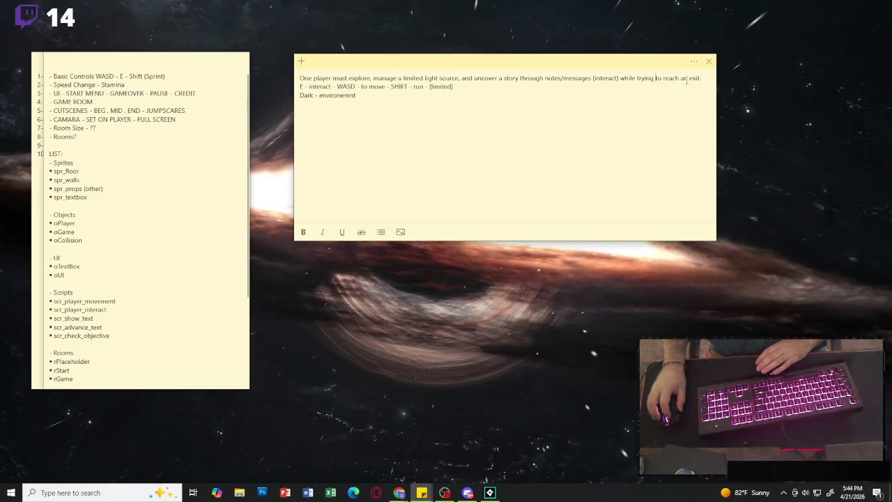
left_click_drag(704, 79, 655, 80)
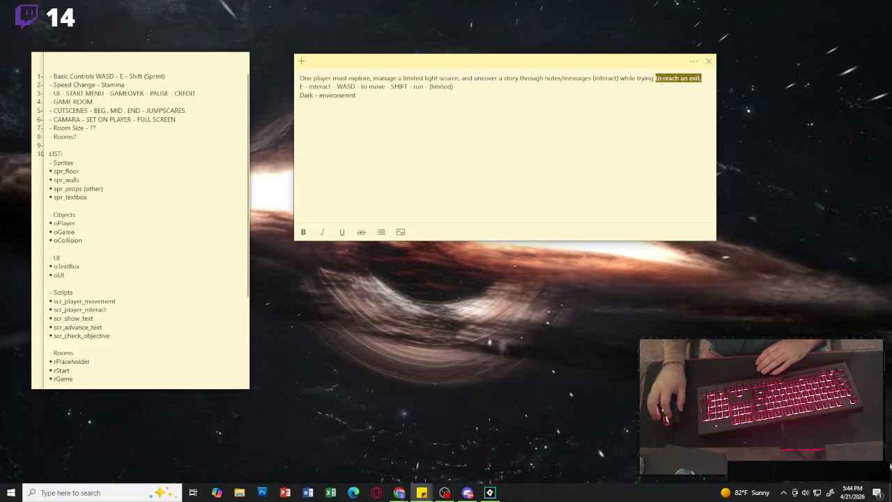
left_click(617, 87)
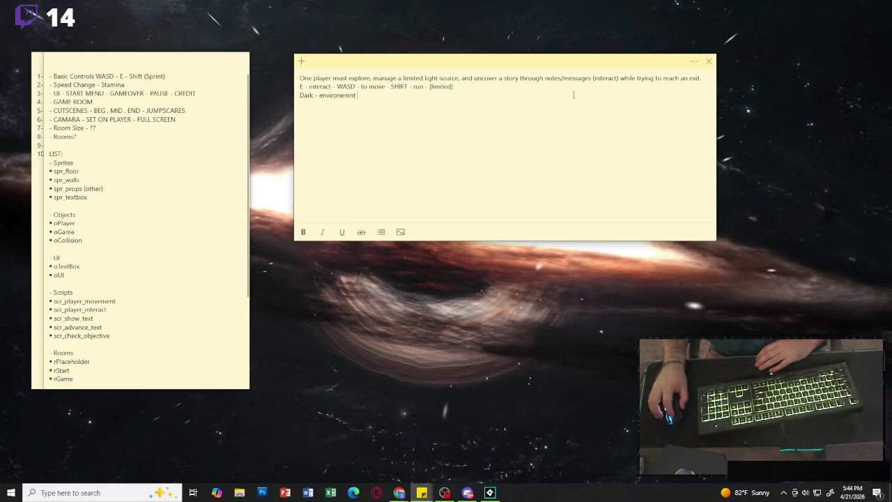
left_click(459, 86)
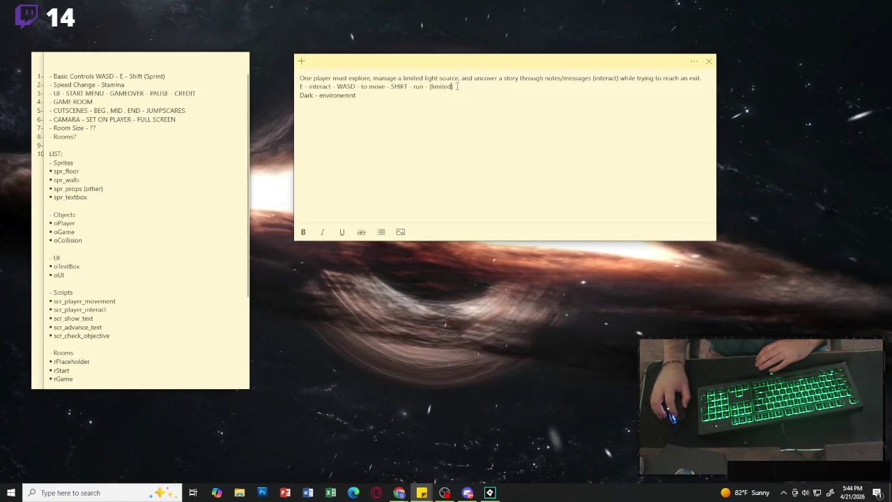
key("BackSpace")
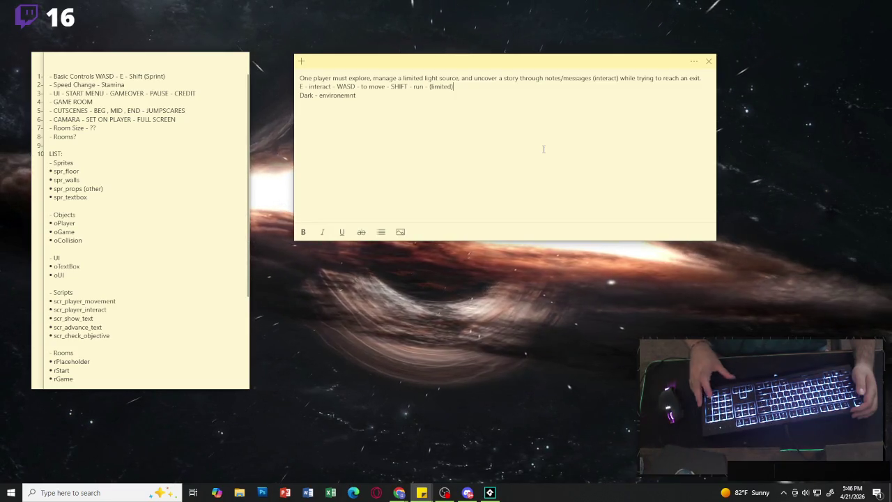
mouse_move(718, 114)
left_mouse_down()
mouse_move(537, 114)
mouse_move(590, 114)
left_mouse_up()
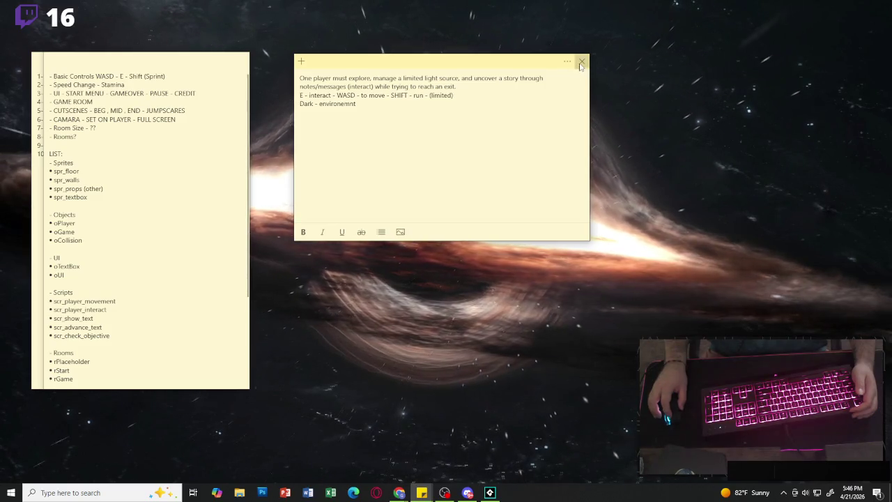
Close the game-concept note and slide the planning list right to uncover the numbered task note.
left_click(582, 60)
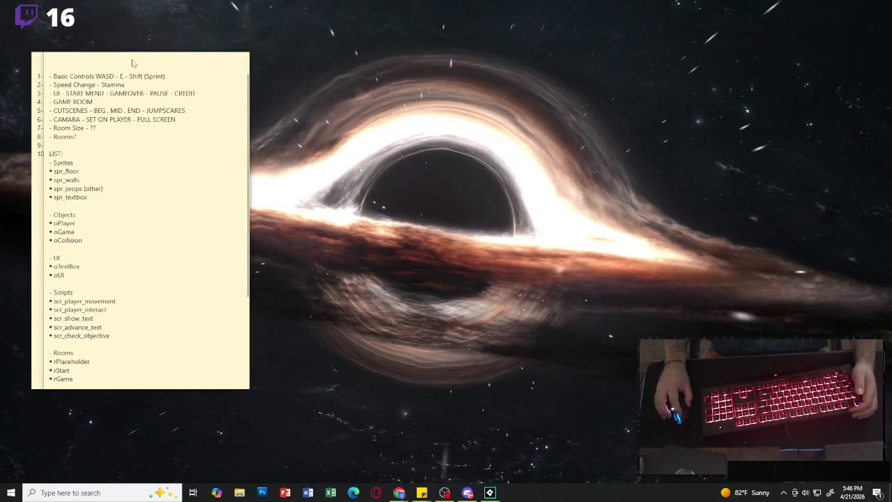
mouse_move(147, 60)
left_mouse_down()
mouse_move(414, 64)
mouse_move(366, 62)
left_mouse_up()
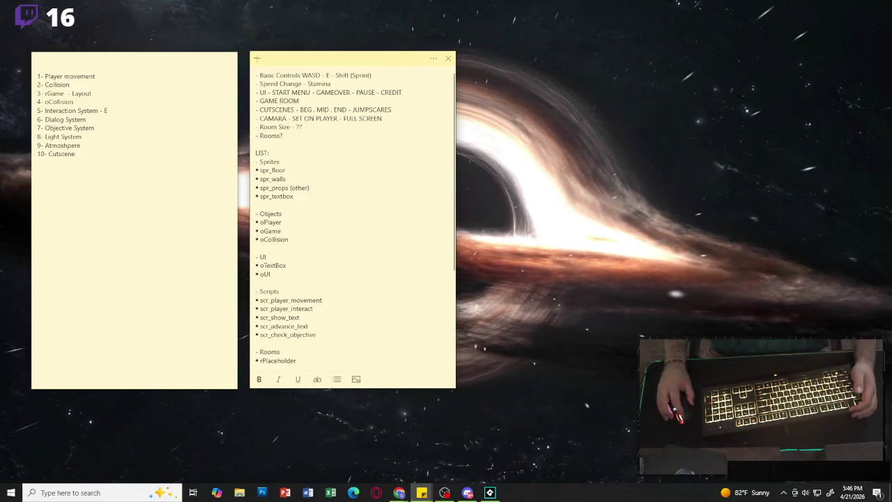
key("alt+Tab")
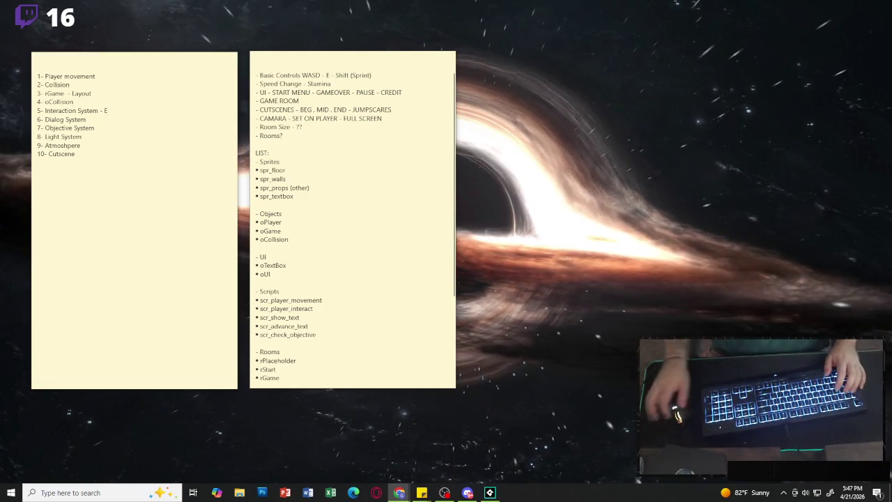
key("alt+Tab")
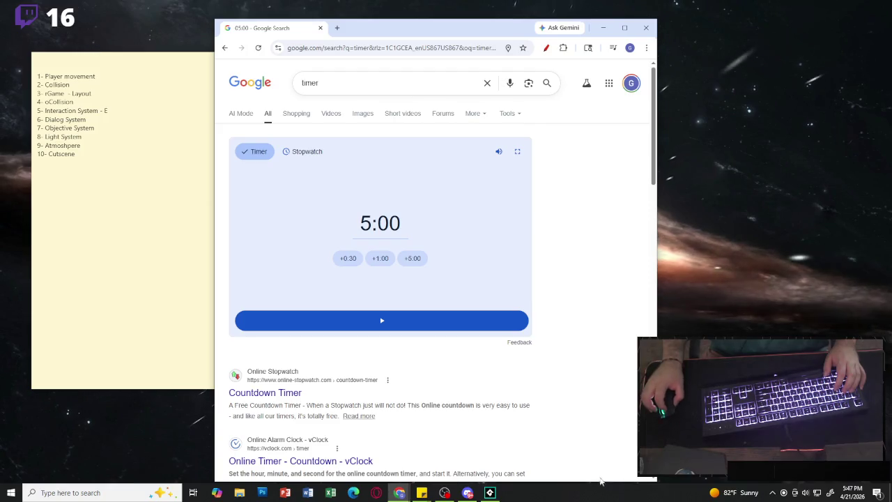
Raise the Google timer to 15:00 with two +5:00 additions, then minimize Chrome.
mouse_move(657, 481)
left_mouse_down()
mouse_move(533, 223)
mouse_move(471, 221)
mouse_move(548, 318)
left_mouse_up()
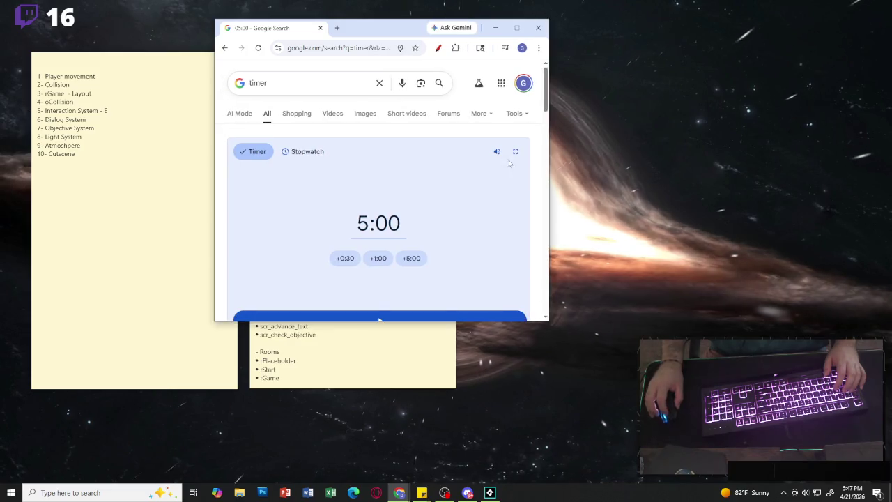
left_click(515, 151)
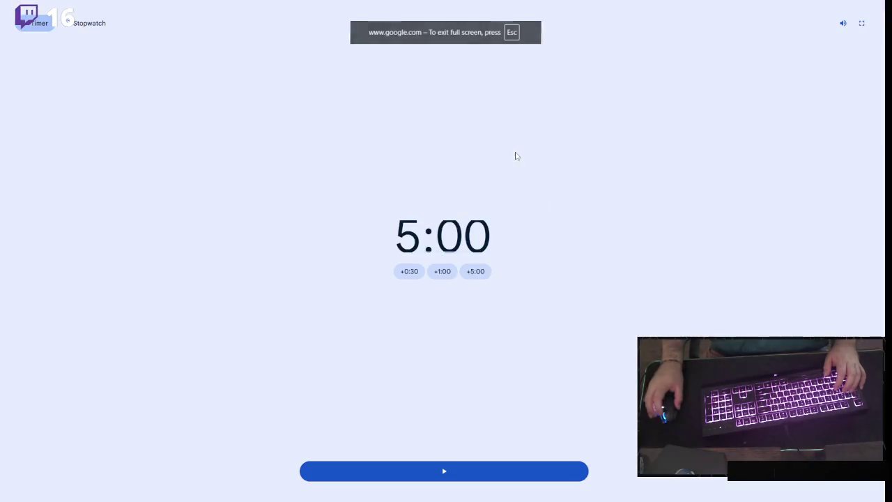
left_click(862, 27)
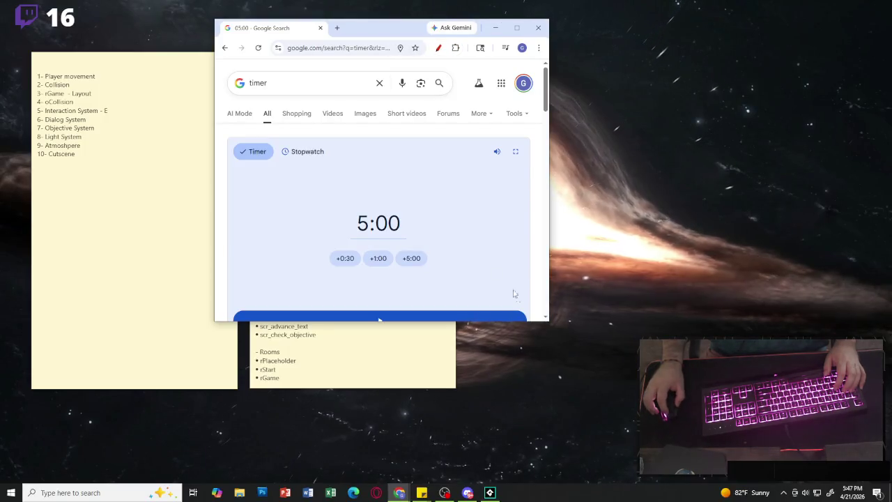
left_click_drag(548, 322, 567, 361)
left_click(421, 258)
left_click(421, 260)
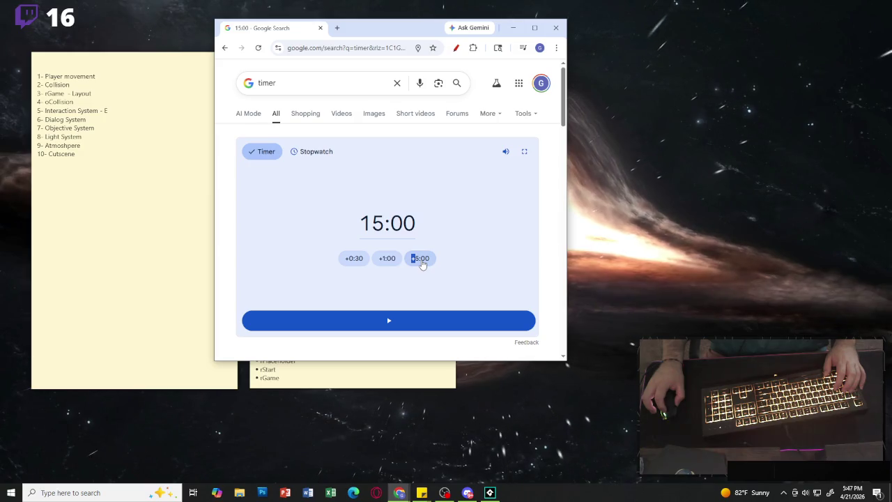
key("super+Down")
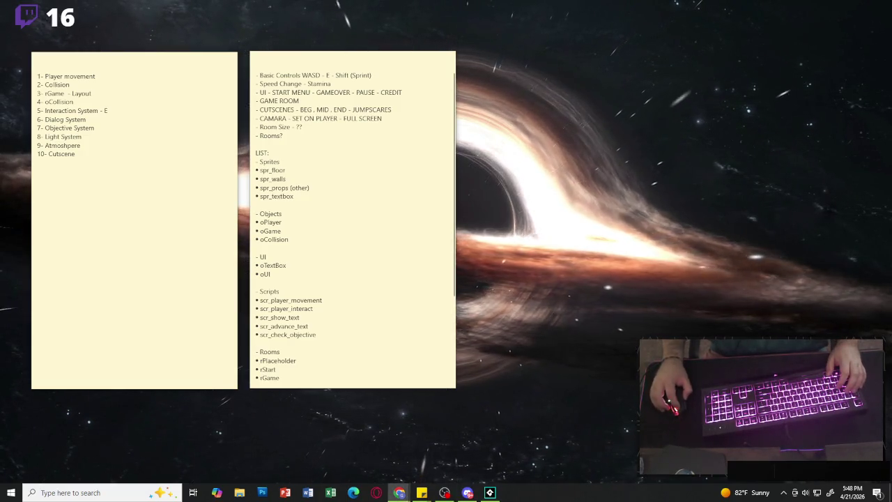
key("alt+Tab")
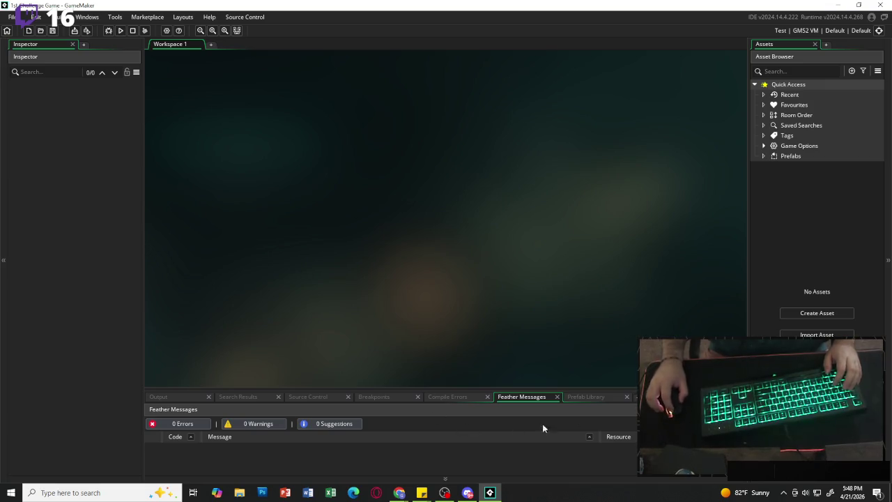
Start creating a new asset in the empty GameMaker project.
left_click(813, 314)
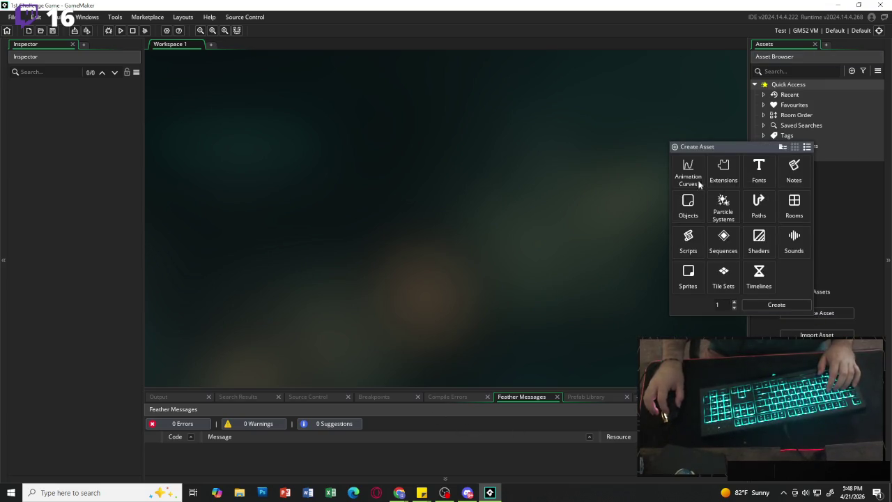
Create three asset browser groups named Objects, Assets and Scripts.
left_click(829, 239)
right_click(829, 239)
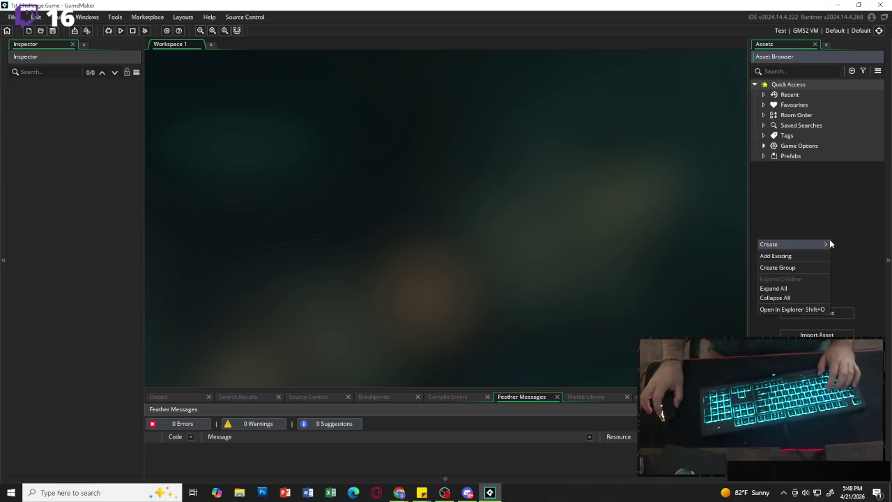
left_click(794, 269)
type("Objects")
right_click(792, 230)
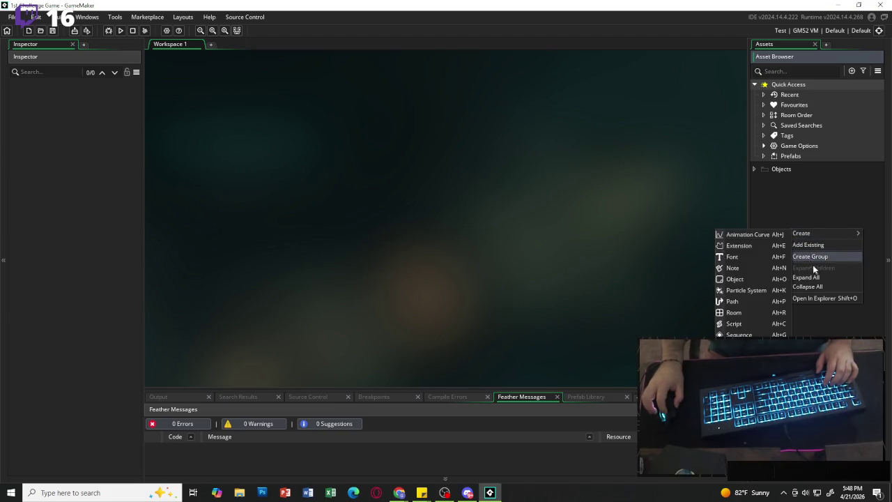
left_click(815, 257)
type("Assets")
right_click(815, 228)
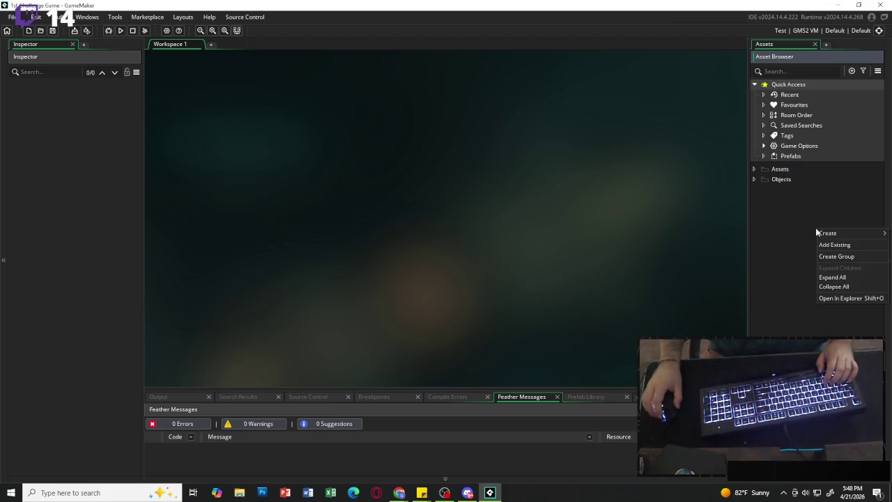
left_click(838, 257)
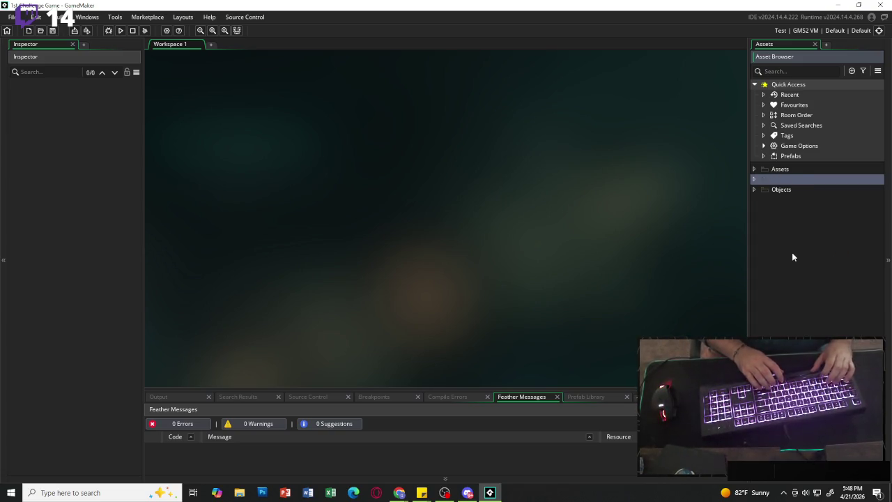
type("Scripts")
key("Return")
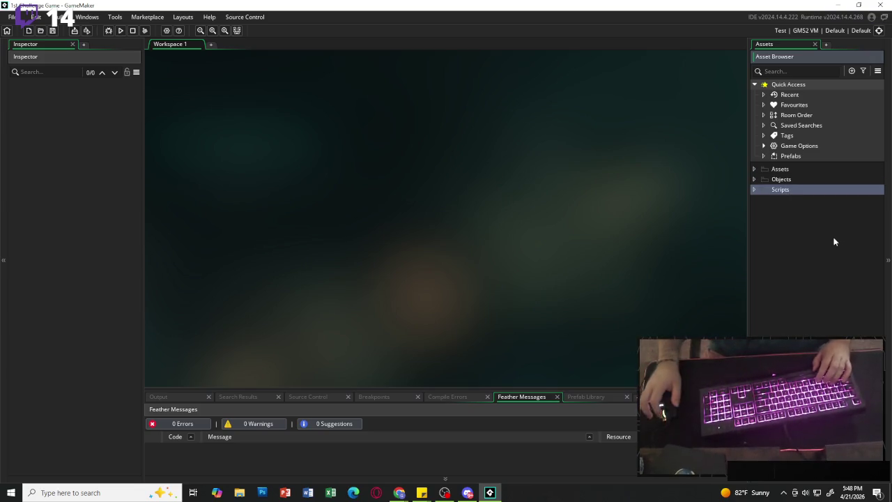
Add an object oPlayer inside Objects and duplicate it as oGame.
left_click(783, 179)
right_click(784, 180)
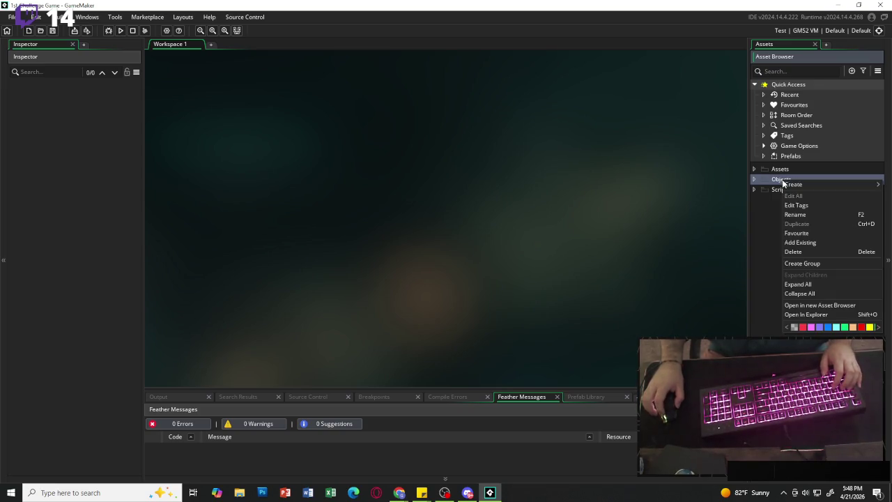
mouse_move(792, 184)
left_click(732, 231)
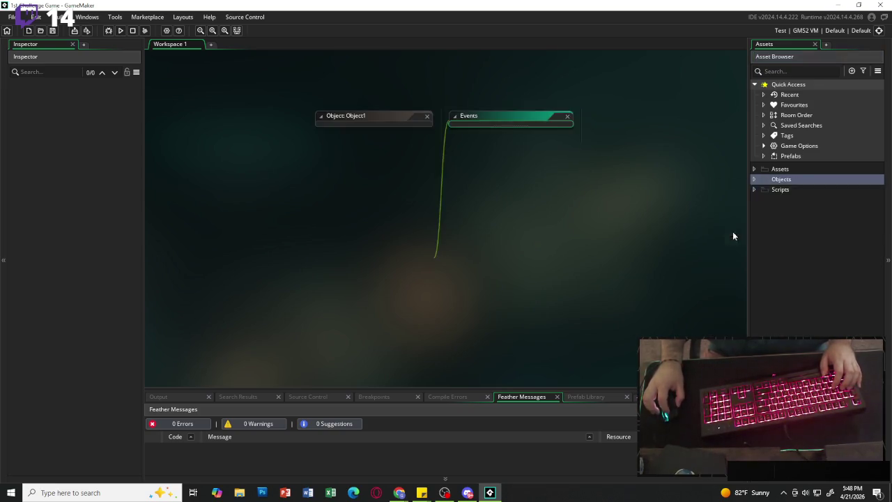
key("BackSpace")
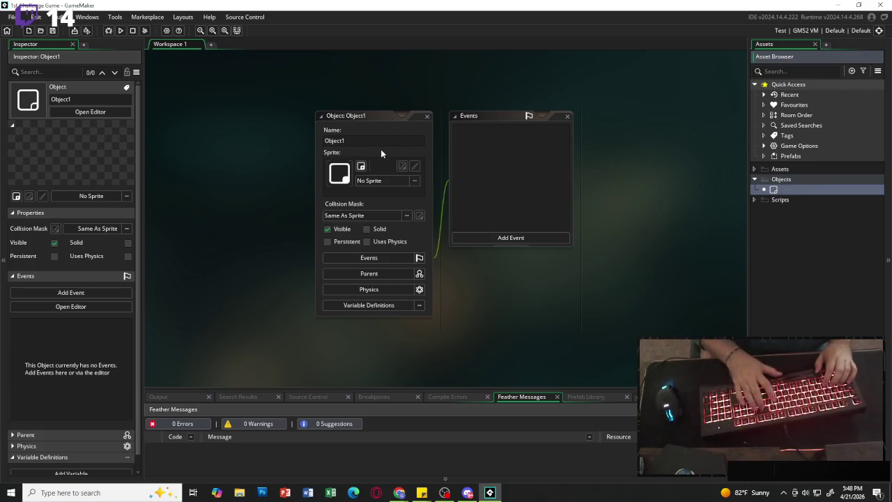
type("oPlayer")
key("Return")
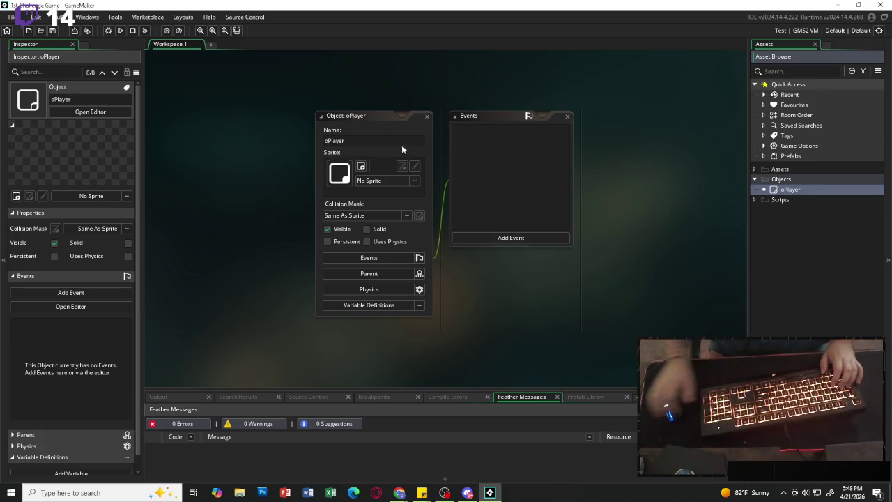
key("ctrl+d")
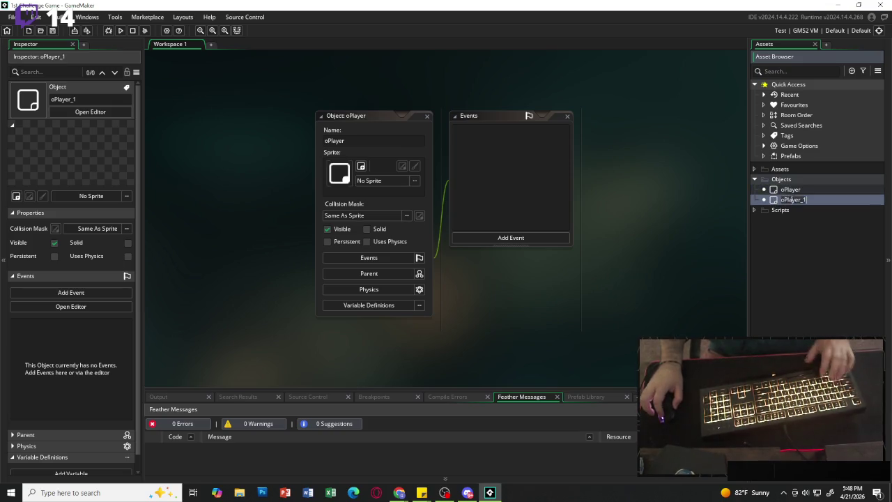
key("BackSpace")
type("Game")
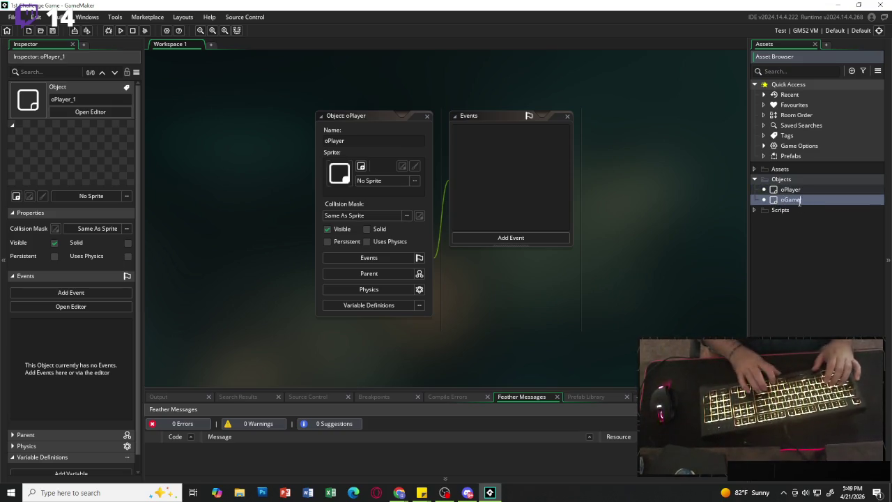
key("Return")
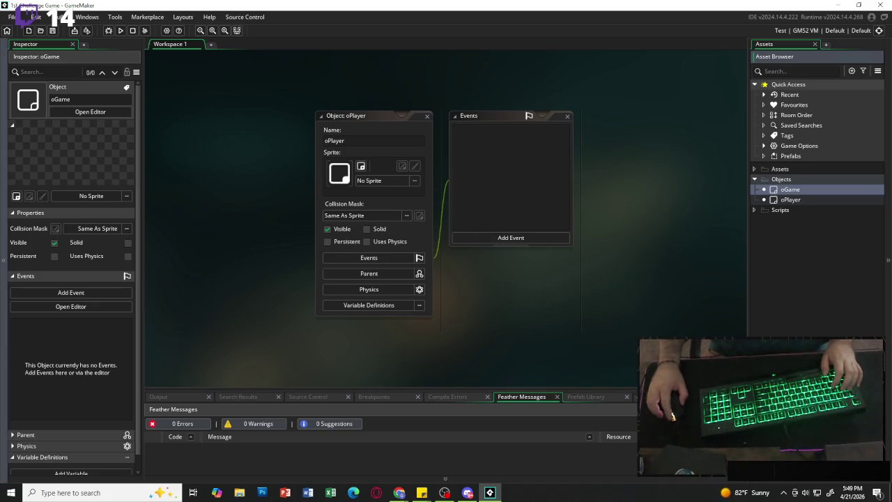
Add a Create event using code and a Step event to oPlayer.
key("alt+Tab")
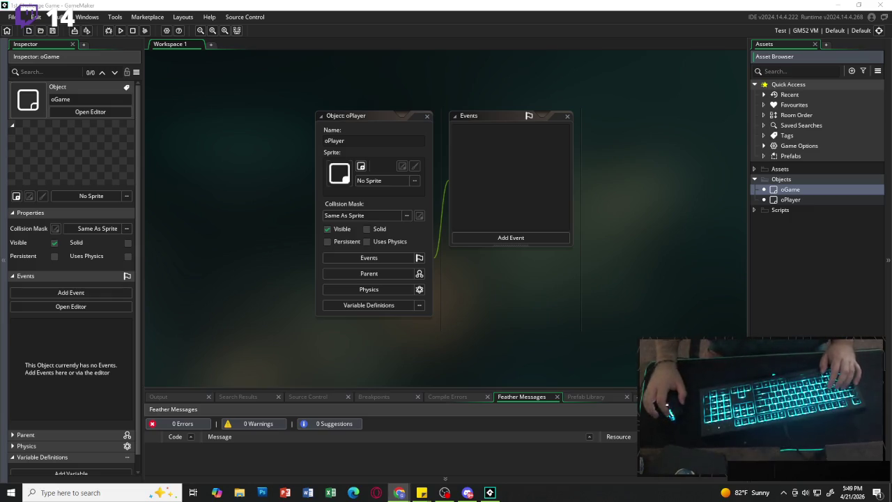
left_click(514, 238)
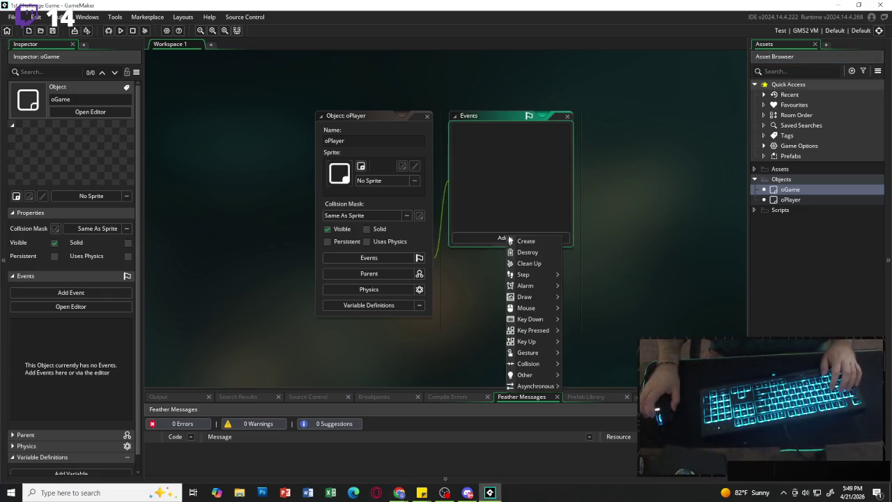
left_click(519, 241)
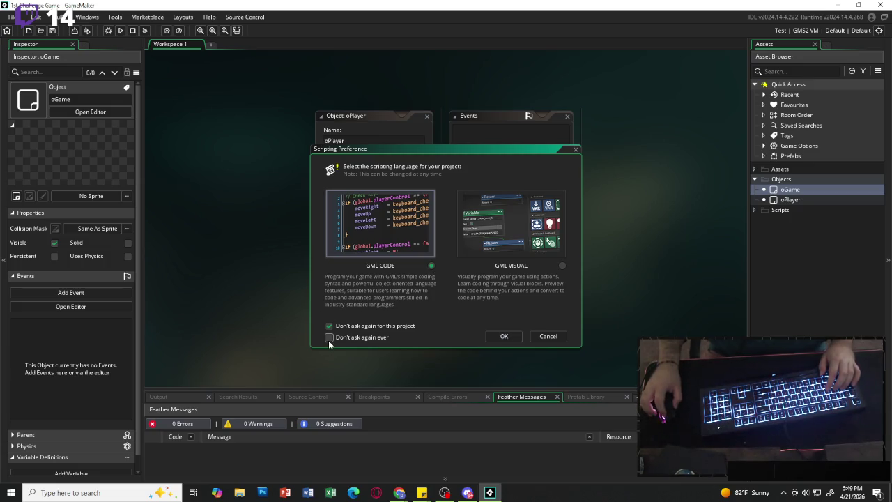
left_click(503, 336)
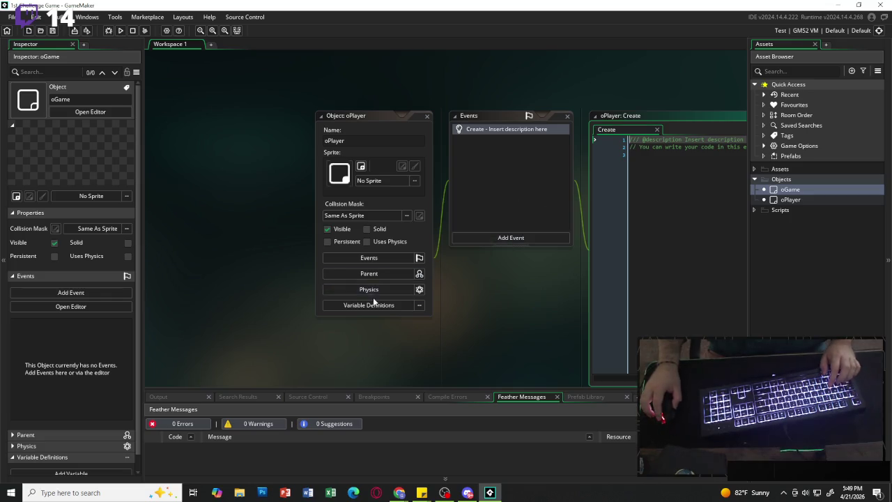
left_click(262, 238)
mouse_move(286, 280)
left_click(327, 279)
Open the Create event's code and select all its template text.
left_click(255, 237)
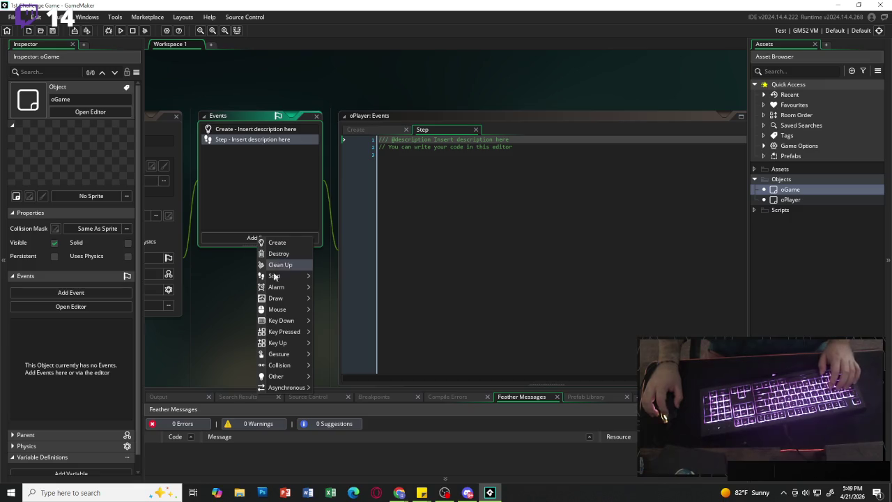
mouse_move(286, 298)
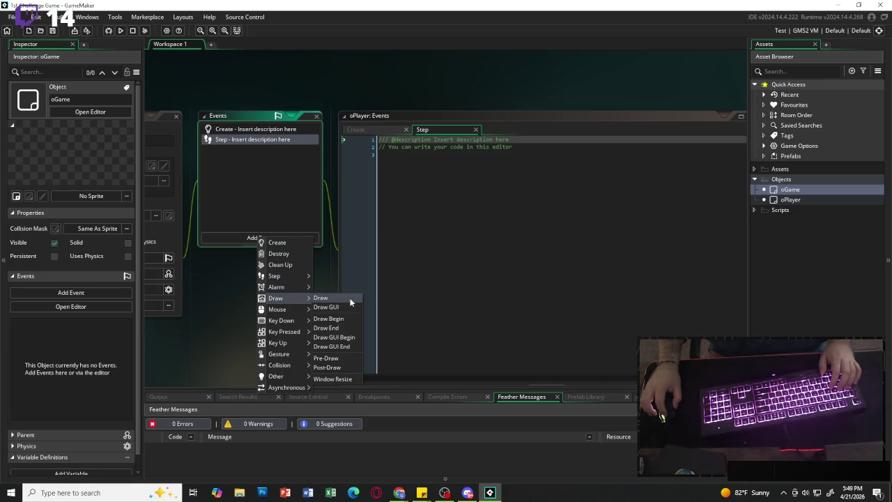
left_click(256, 194)
left_click(257, 129)
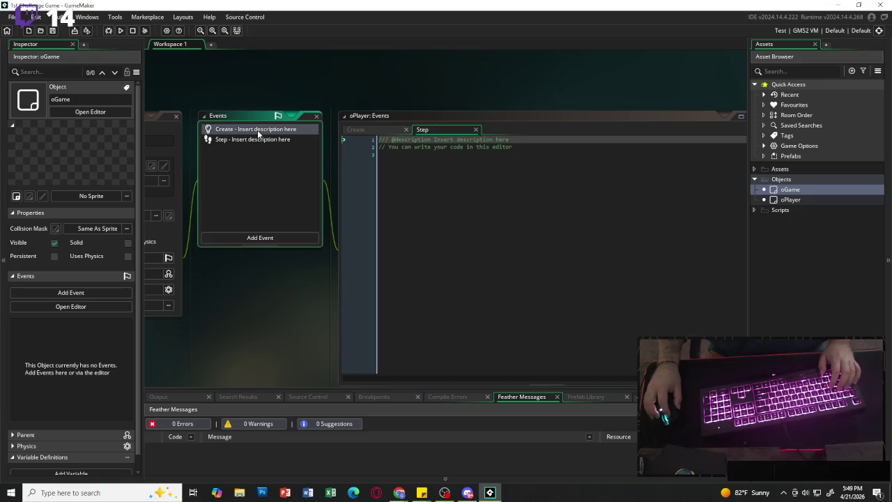
key("ctrl+a")
Replace the Create event's template with move_speed = 2.5, then bring up the Step event code.
key("BackSpace")
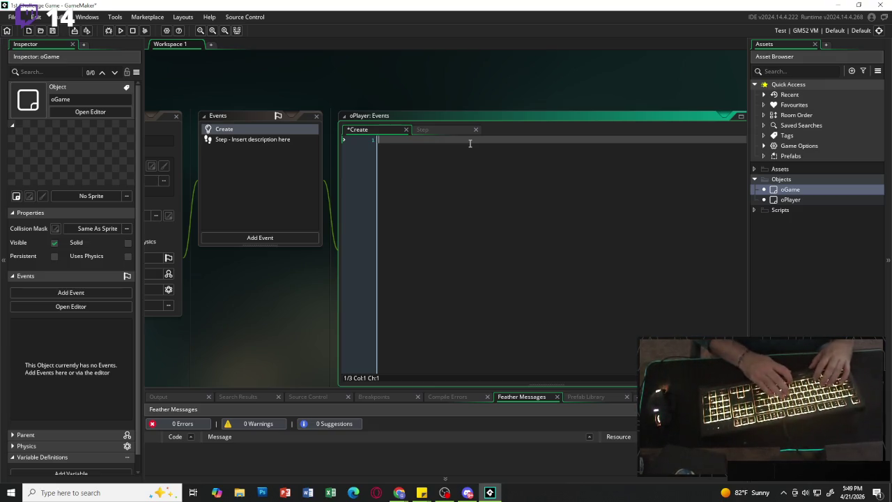
type("mvoe")
key("BackSpace")
key("BackSpace")
key("BackSpace")
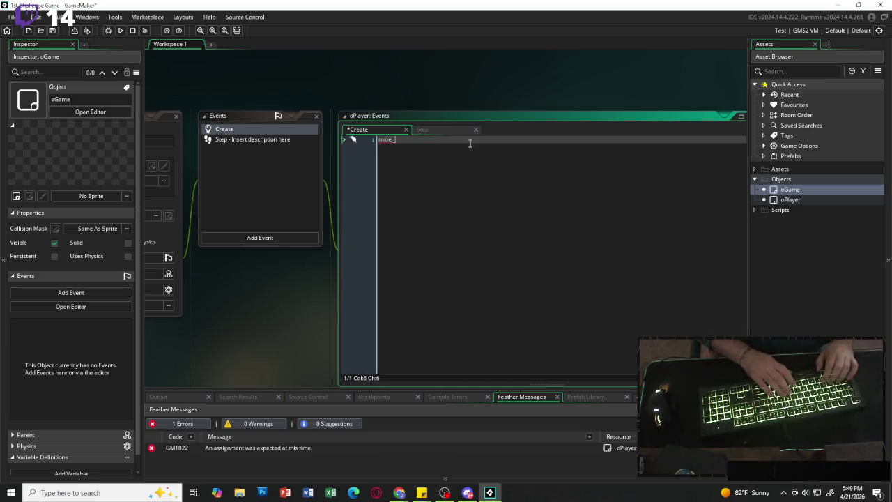
type("ove_")
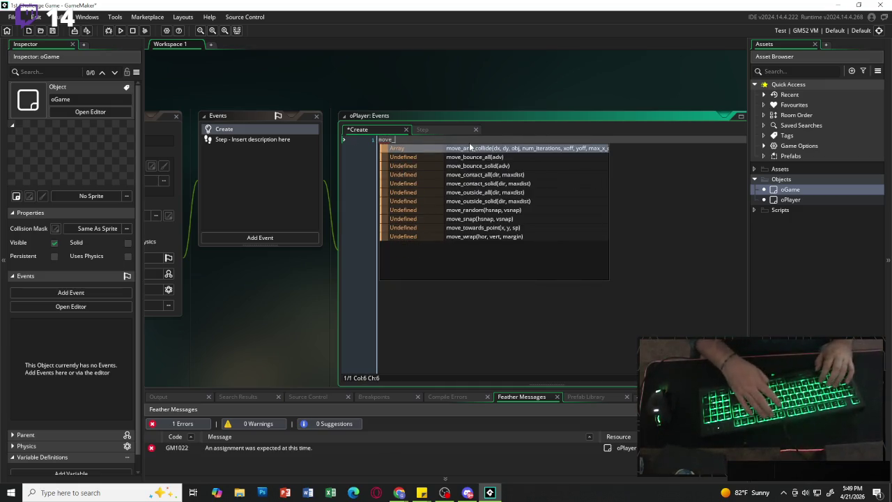
type("speed ")
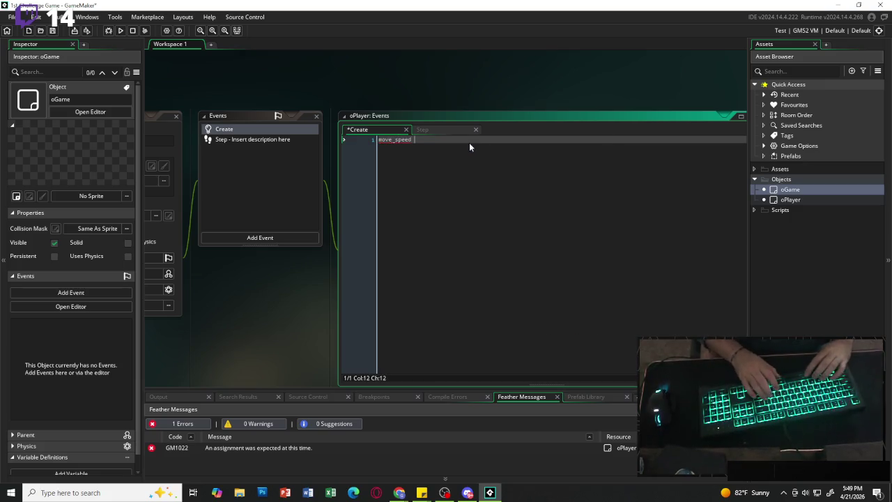
type("= 2.5;")
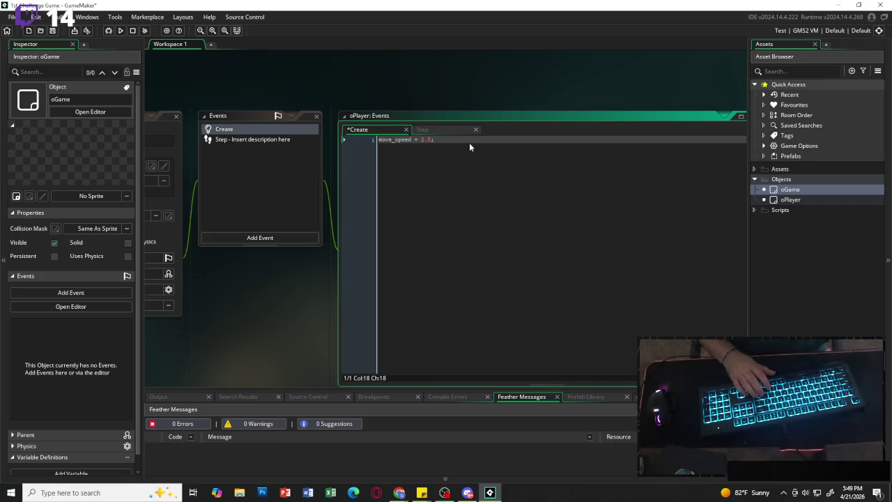
left_click(422, 129)
left_click(412, 165)
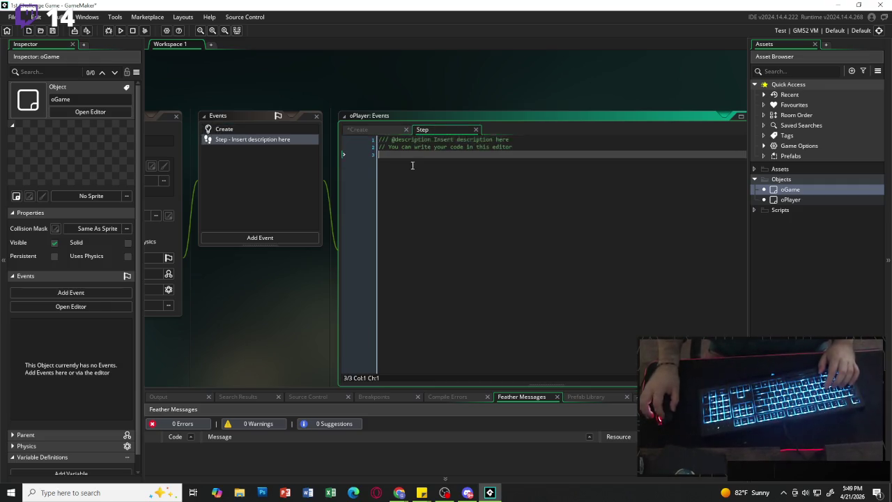
Clear the Step template and write var mx = keyboard_check((ord("D")) - keyboard_check(ord("A"));.
key("ctrl+a")
key("BackSpace")
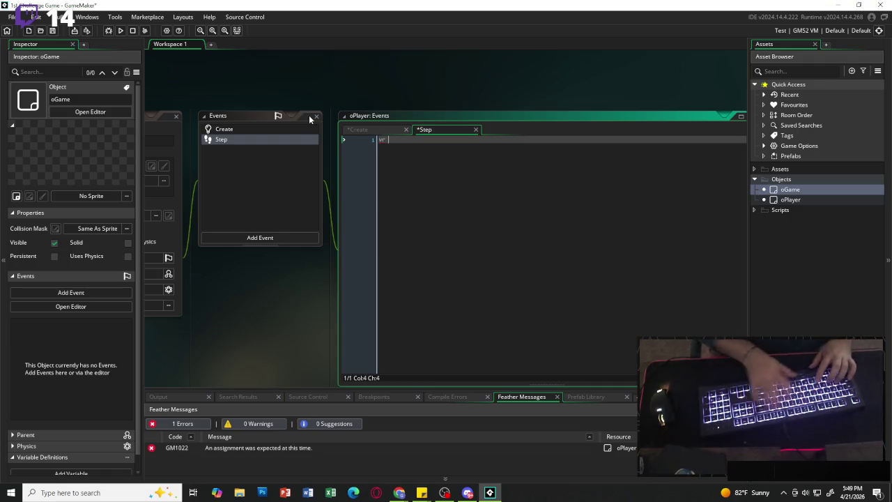
key("BackSpace")
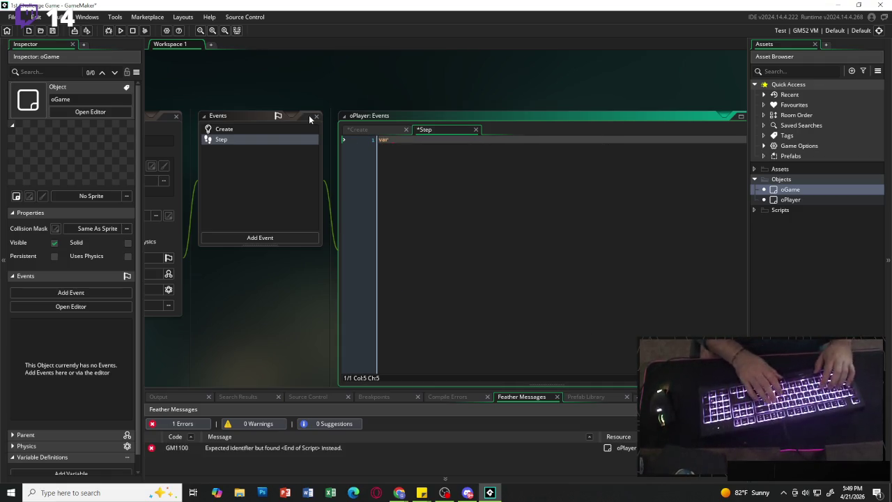
type("mx")
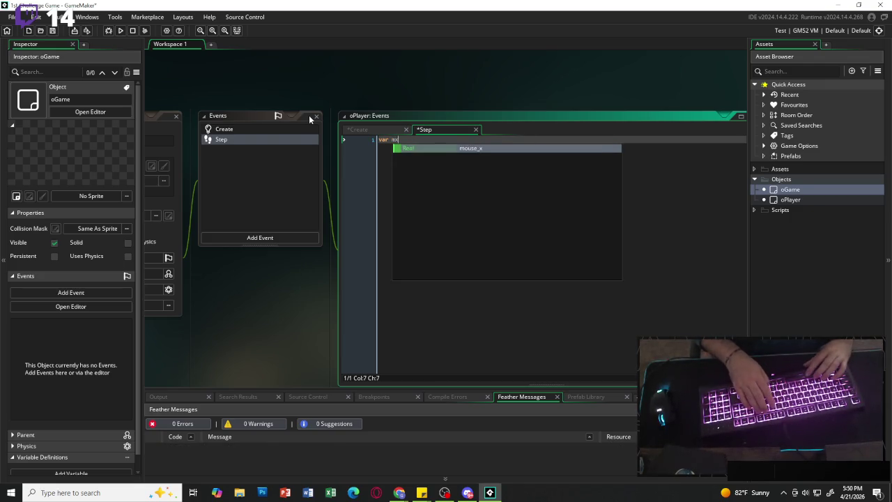
type(" = keyboard")
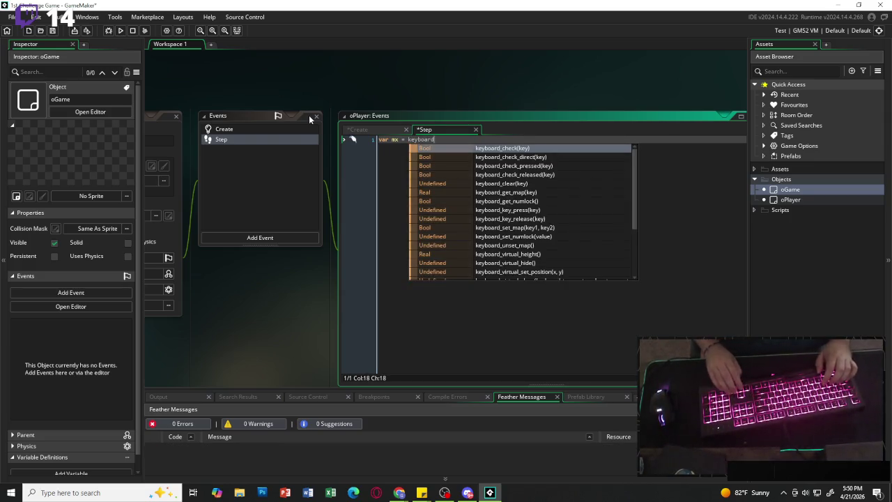
key("Return")
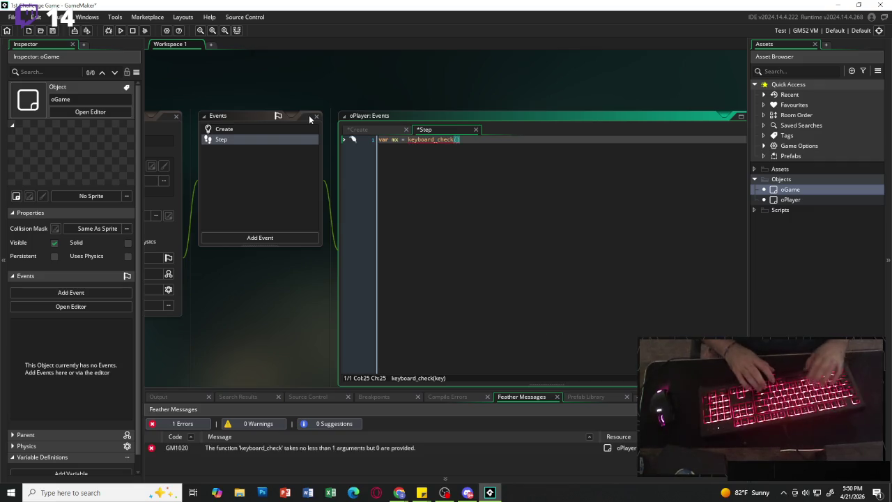
type("(")
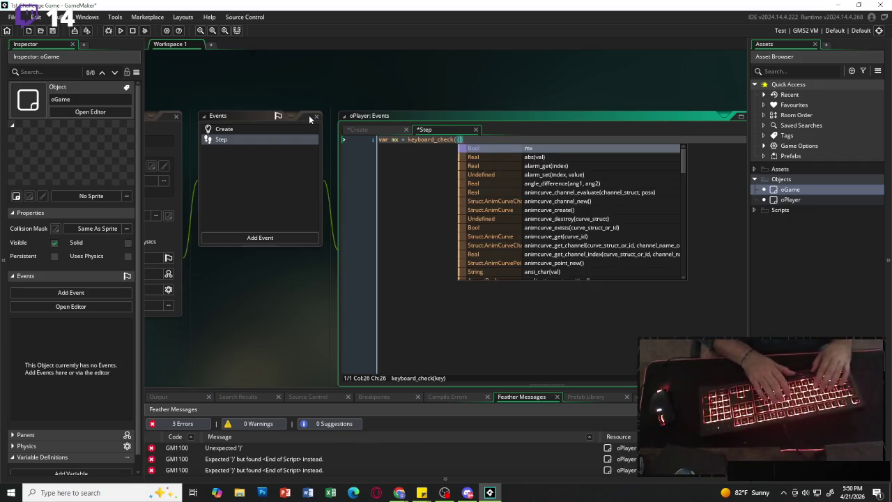
type("ord(")
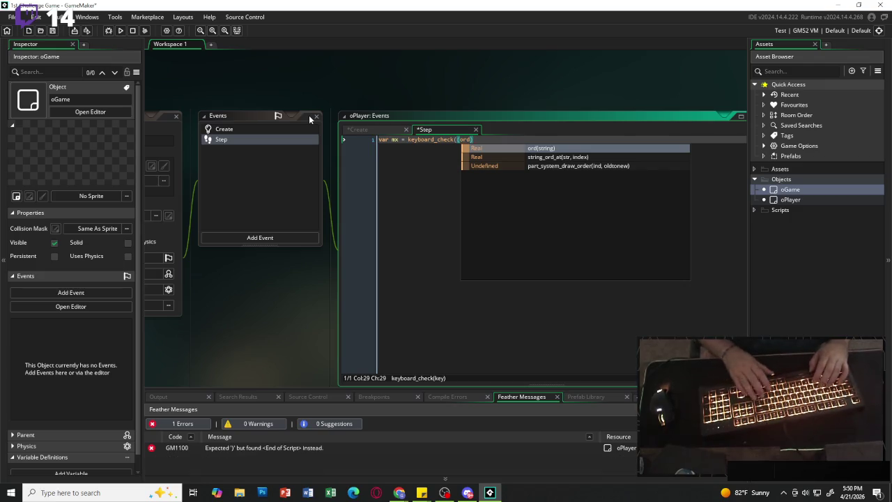
type("\"D\")) - ")
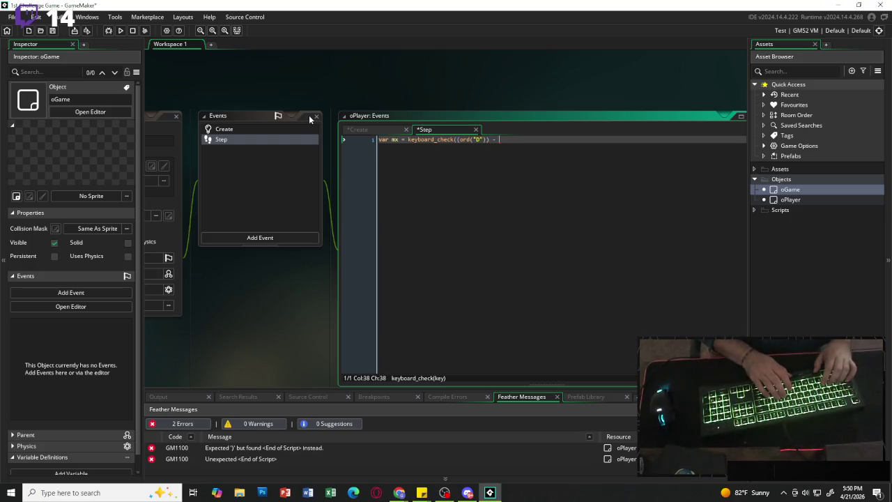
type("keyboard_check(")
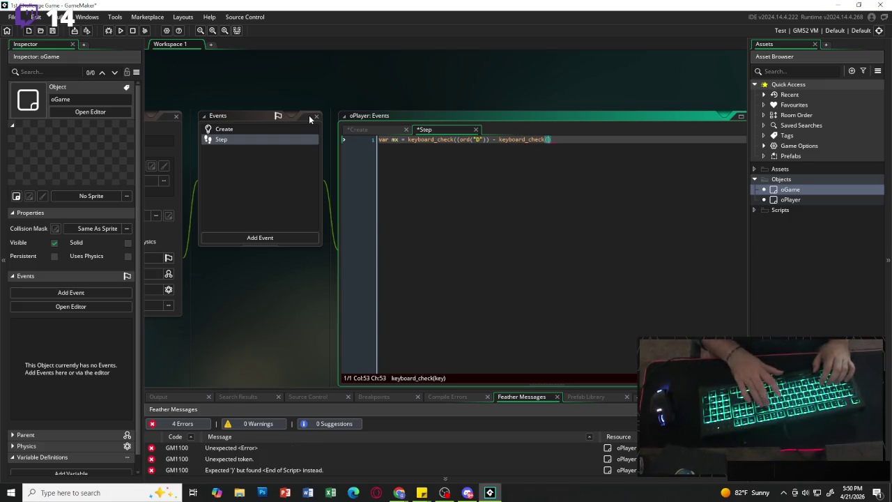
key("ctrl+space")
type("ord")
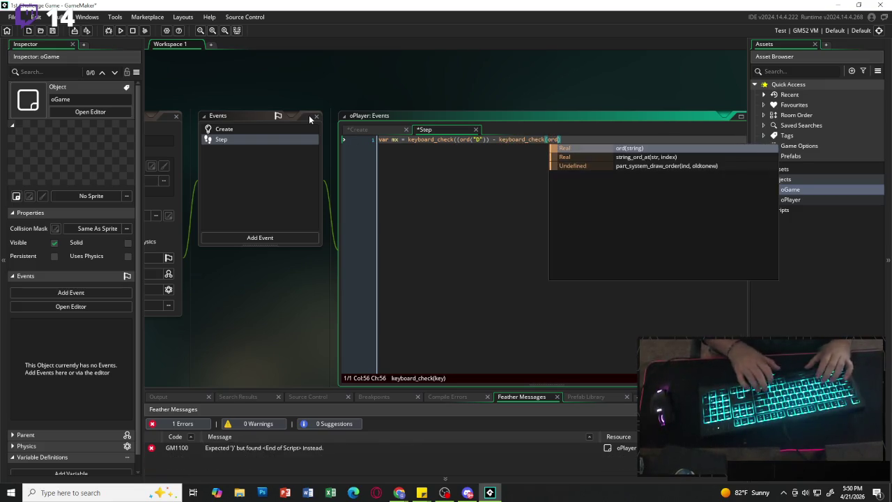
type("(")
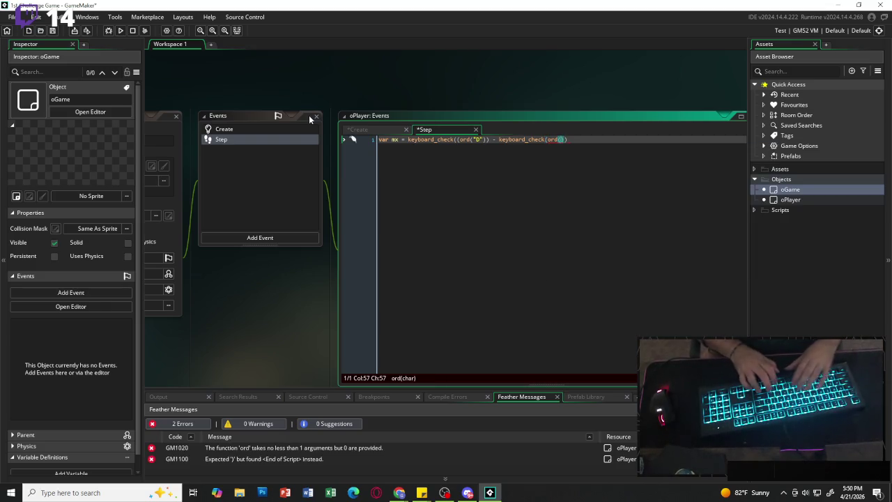
type("\"A\"")
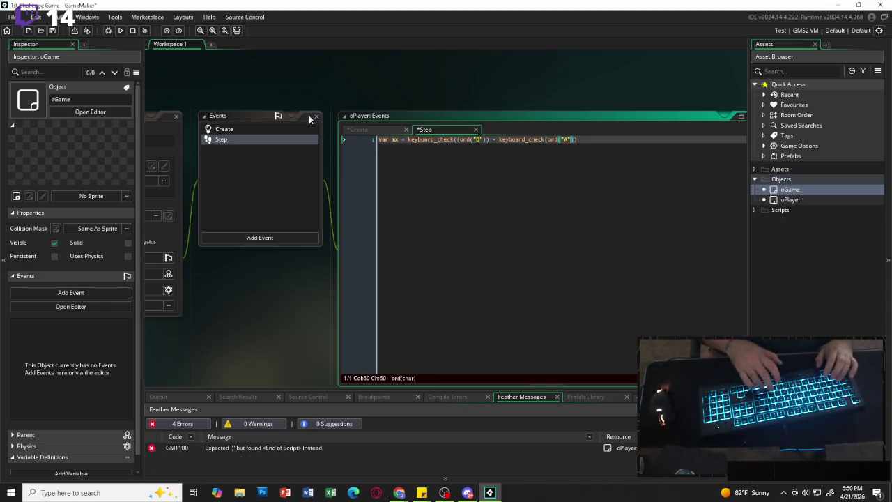
type("))")
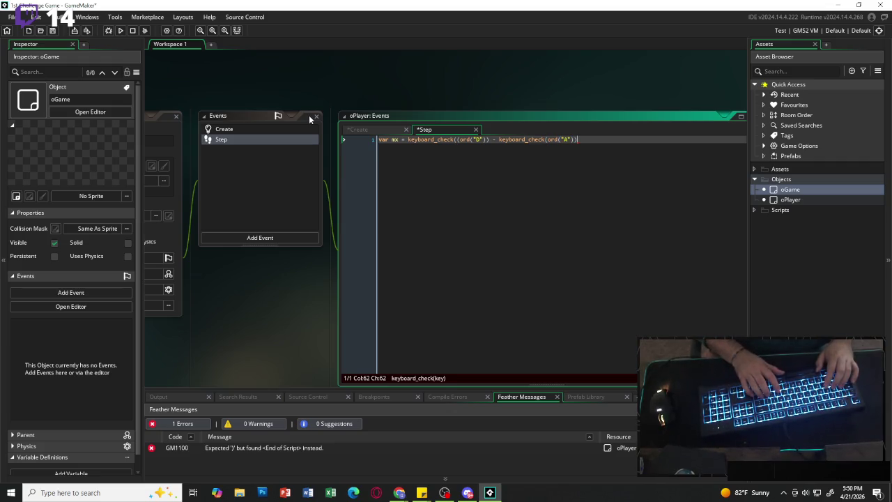
type(";")
Begin a second line reading var my = below the mx line.
key("Return")
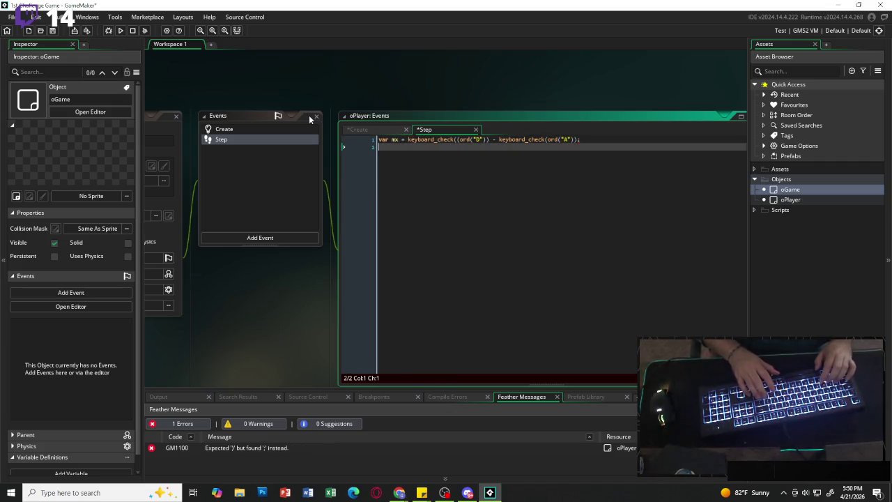
key("BackSpace")
key("Return")
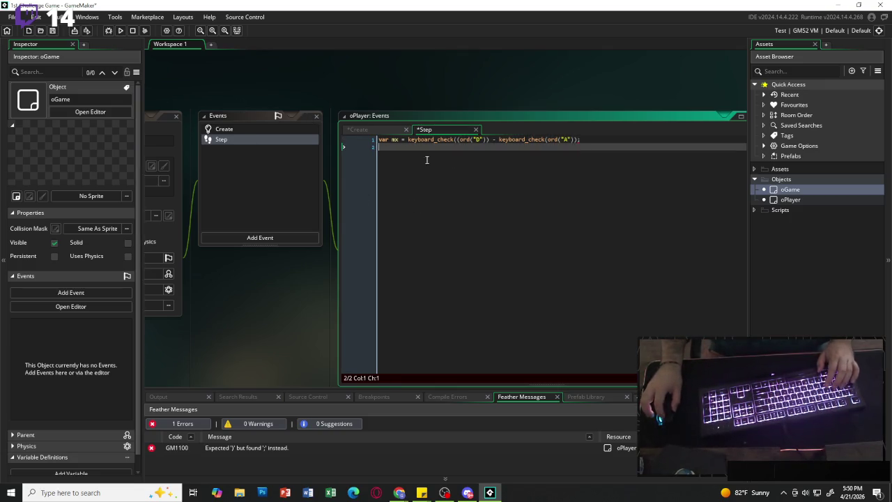
type("var my =")
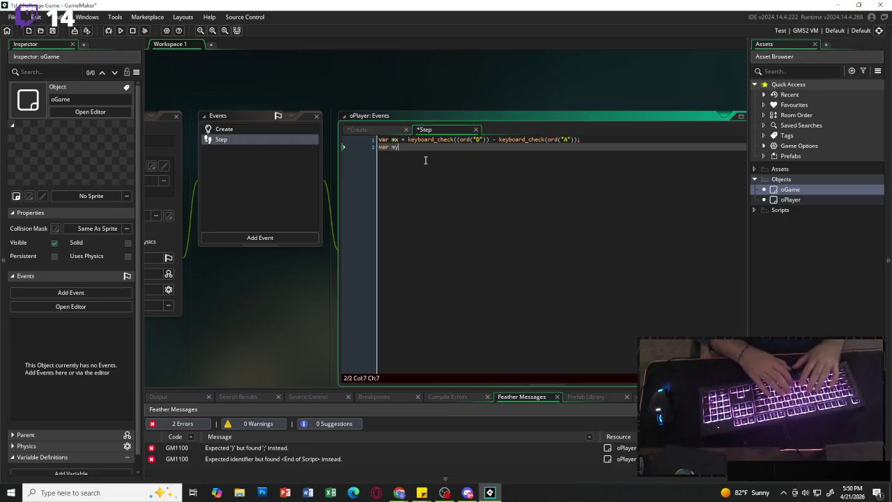
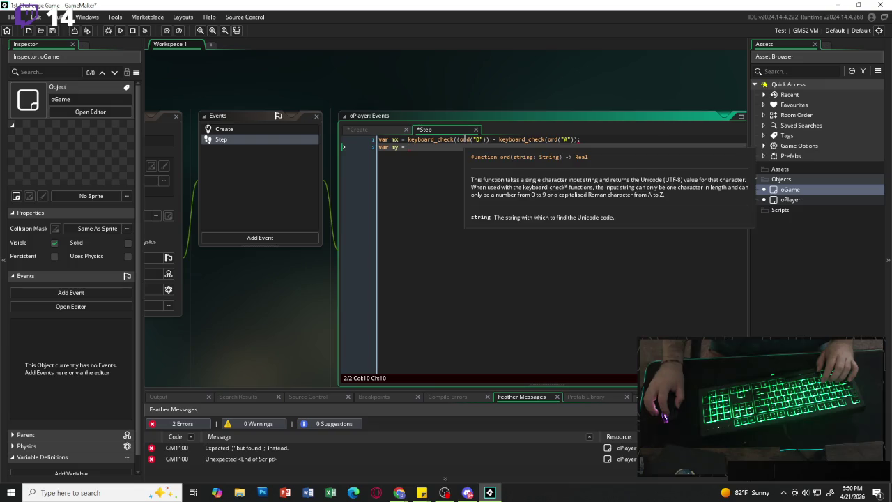
Remove the stray parenthesis before ord("D") on line 1.
left_click(463, 139)
key("BackSpace")
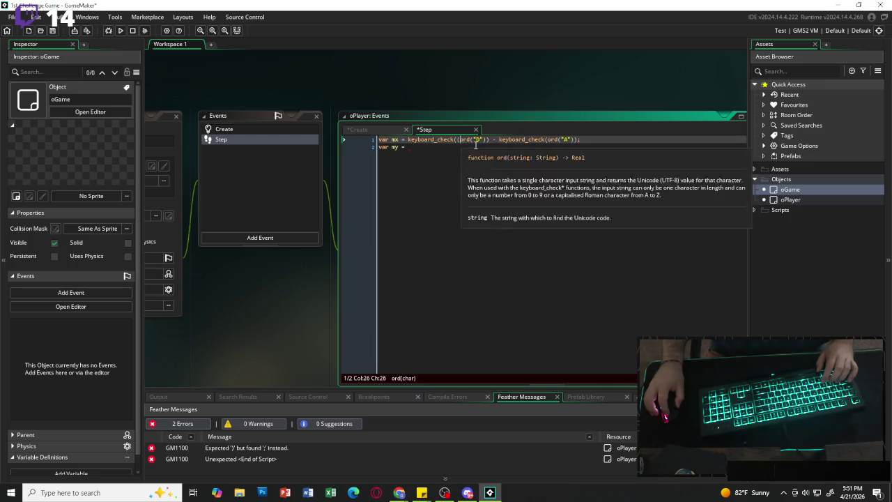
left_click(487, 148)
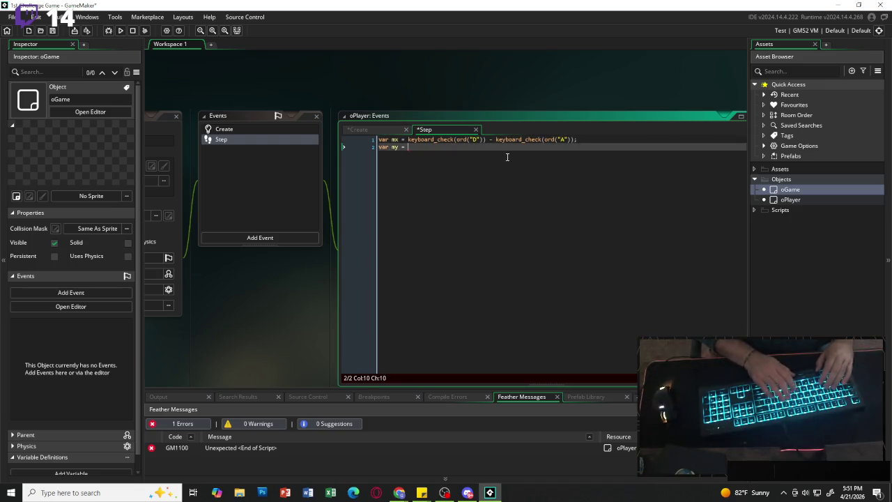
Write var my = keyboard_check(ord("S")) - keyboard_check(ord("W")); on line 2.
type("key")
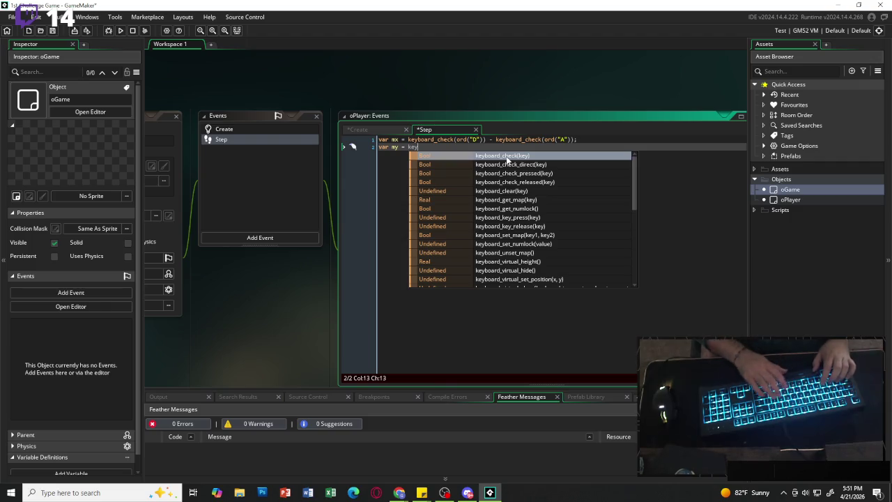
key("Return")
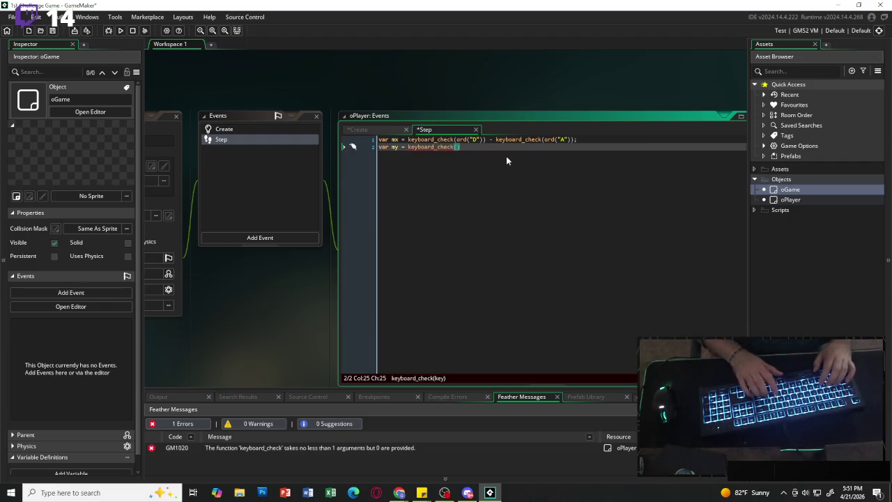
type("ord")
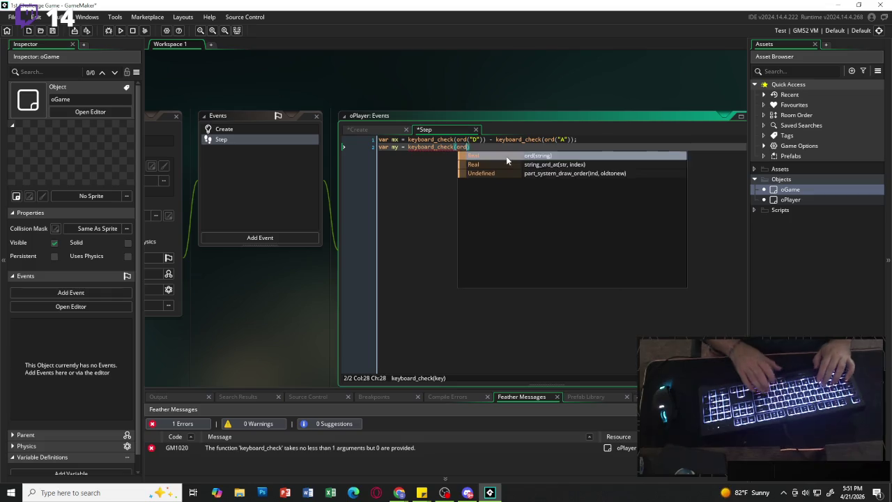
key("Return")
type("\"D")
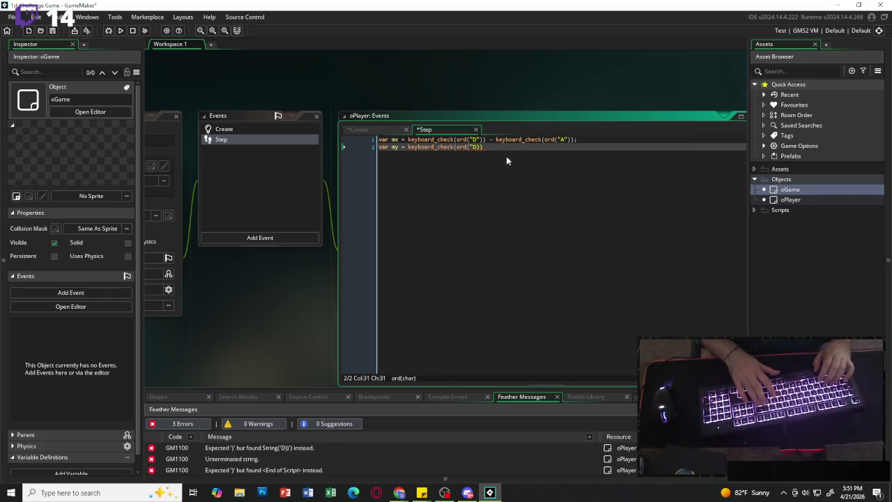
key("BackSpace")
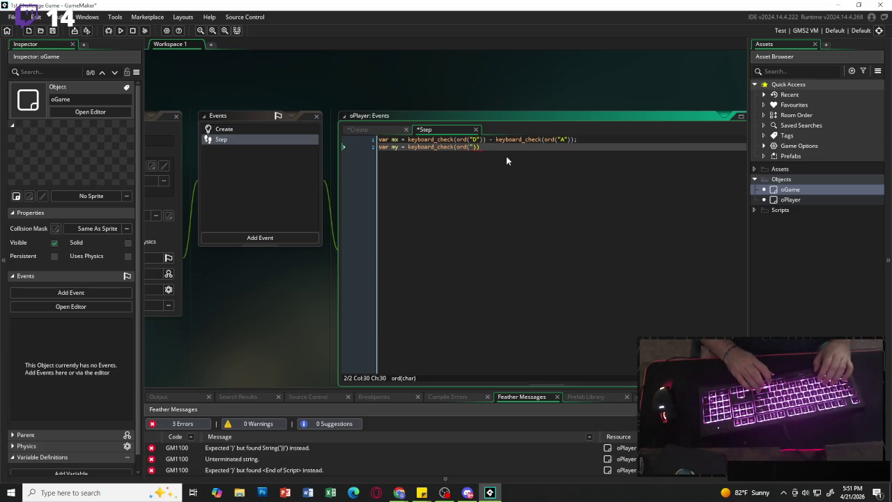
type("S\")) - ")
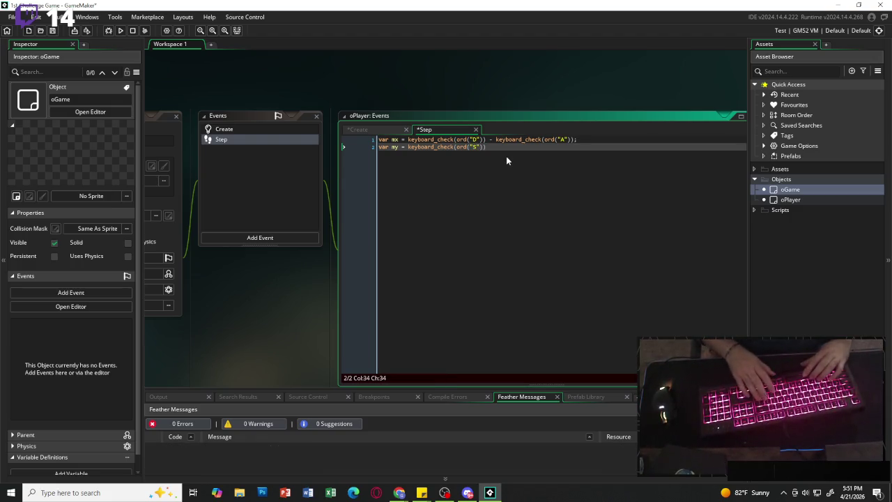
type("key")
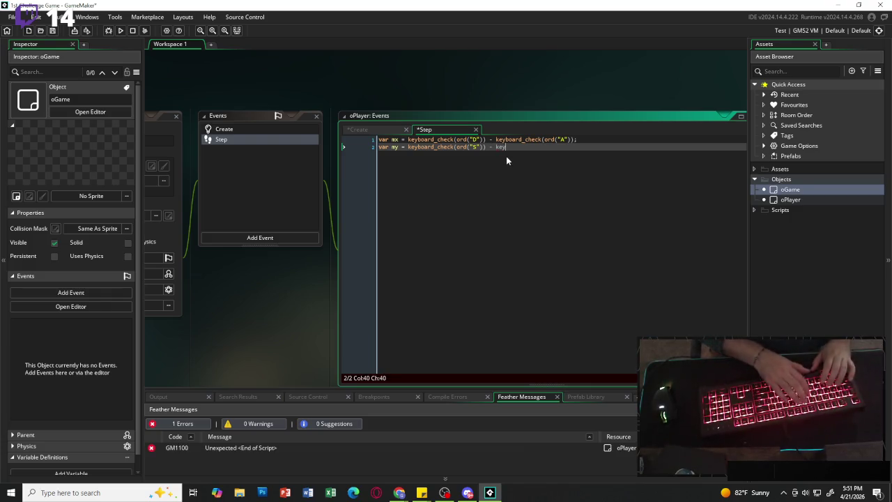
key("Return")
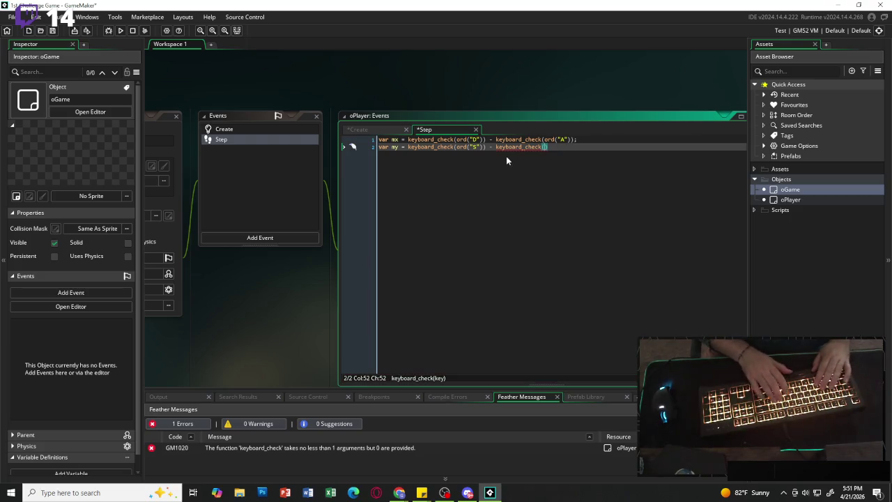
type("ord")
key("Return")
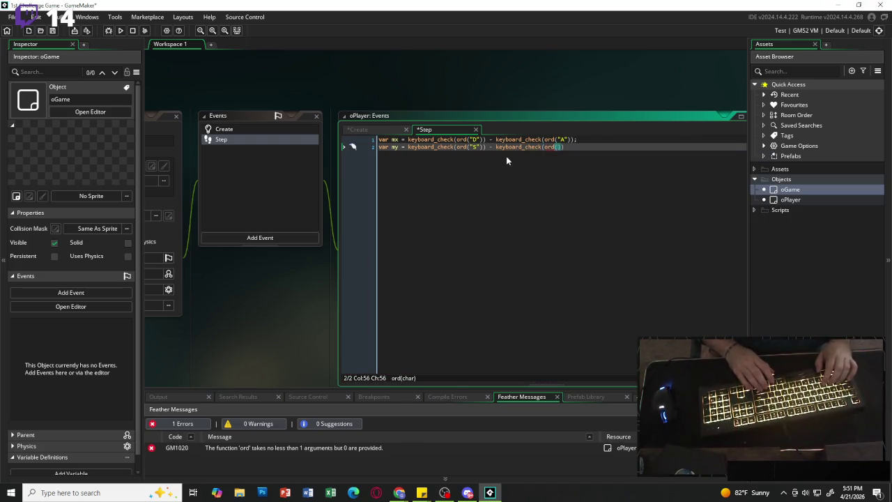
type("\"W\"));")
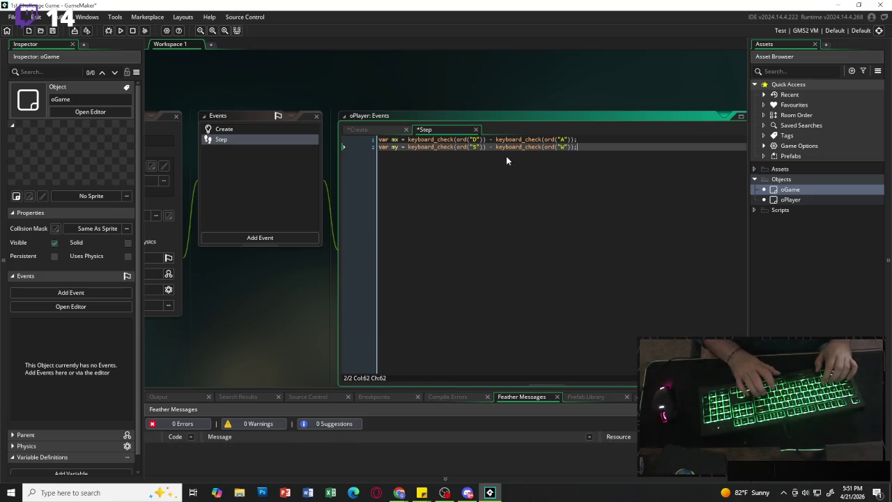
key("Return")
key("Return")
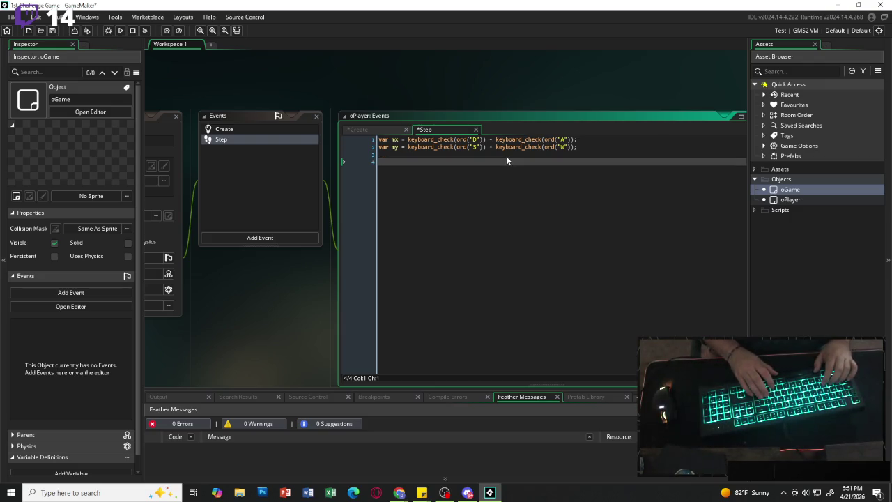
Add a //diagonal movement comment and open an if (mx != 0 || my != 0) { block.
type("//")
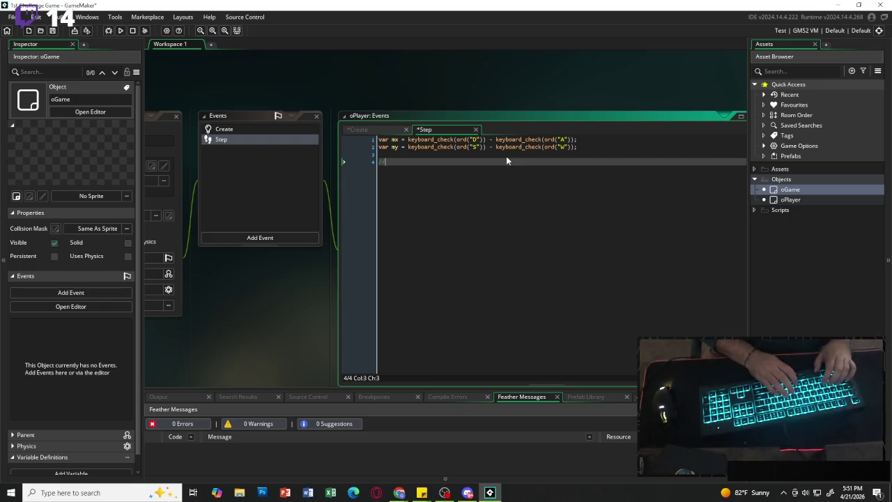
type("diagonal movement")
key("Return")
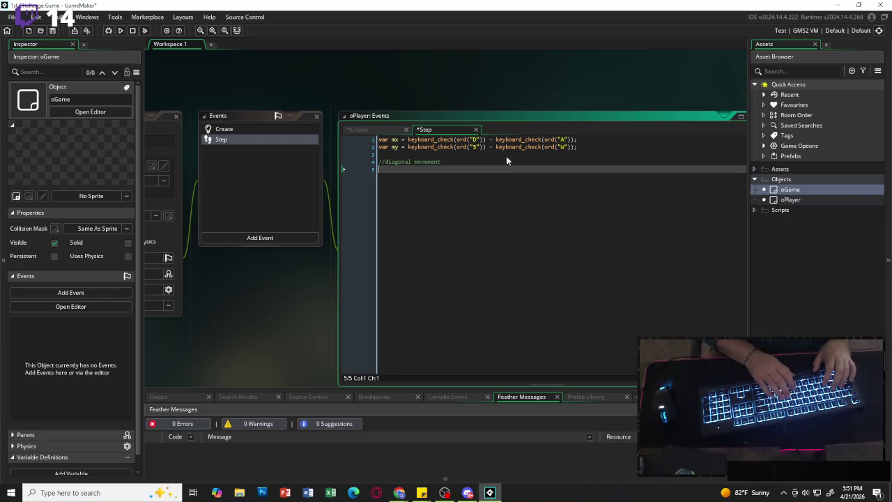
type("if (")
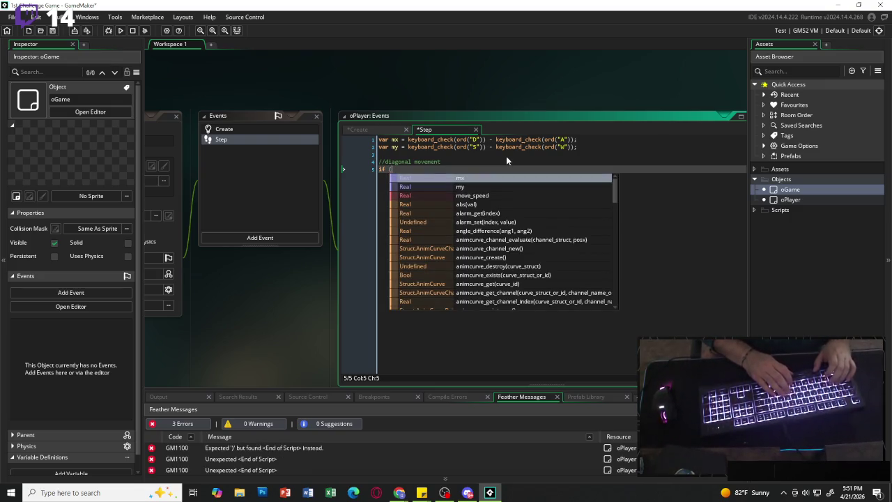
type("mx")
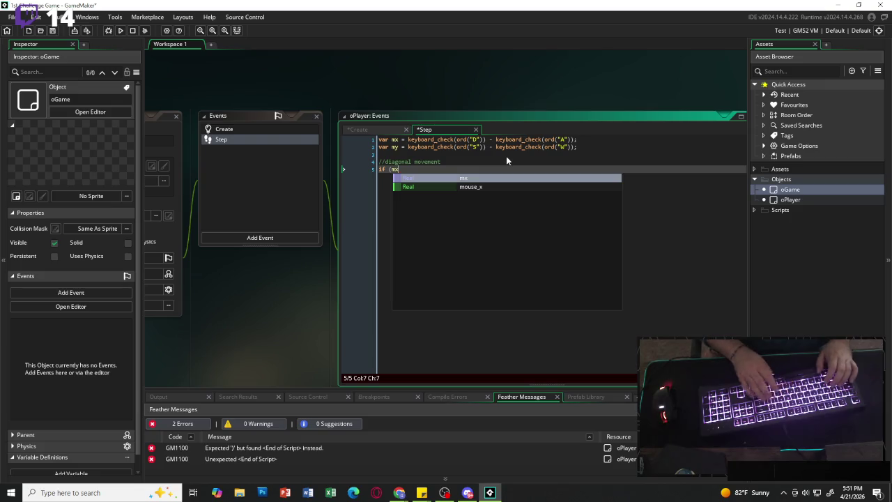
type(" !")
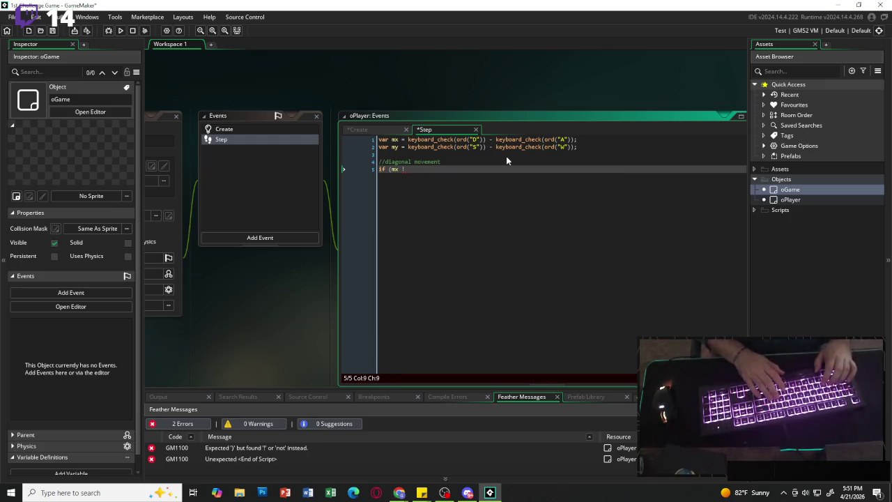
type("= ")
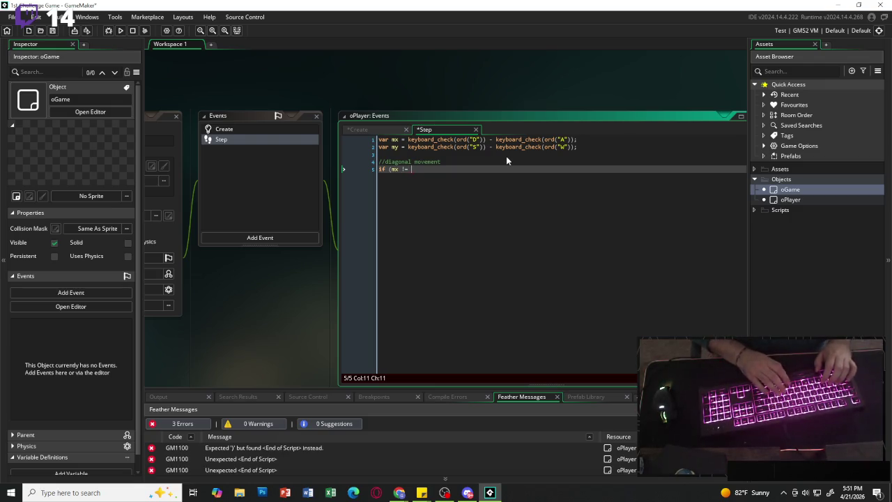
type("0 || ")
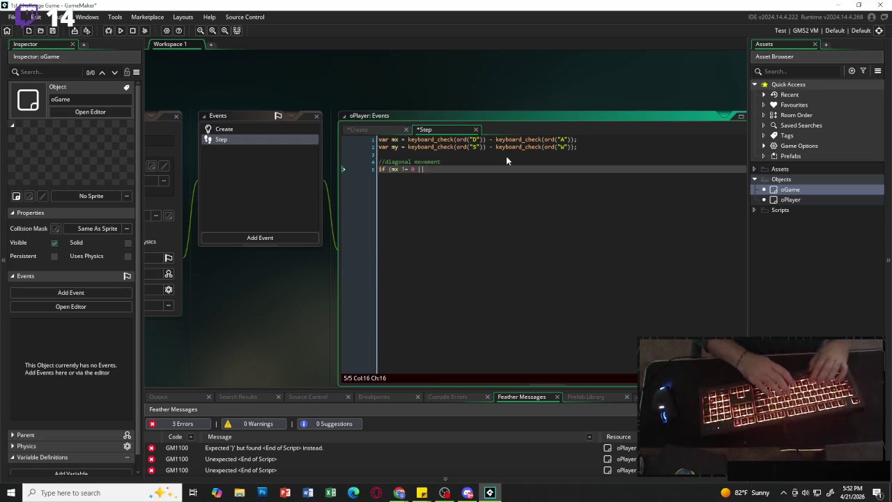
type("my ")
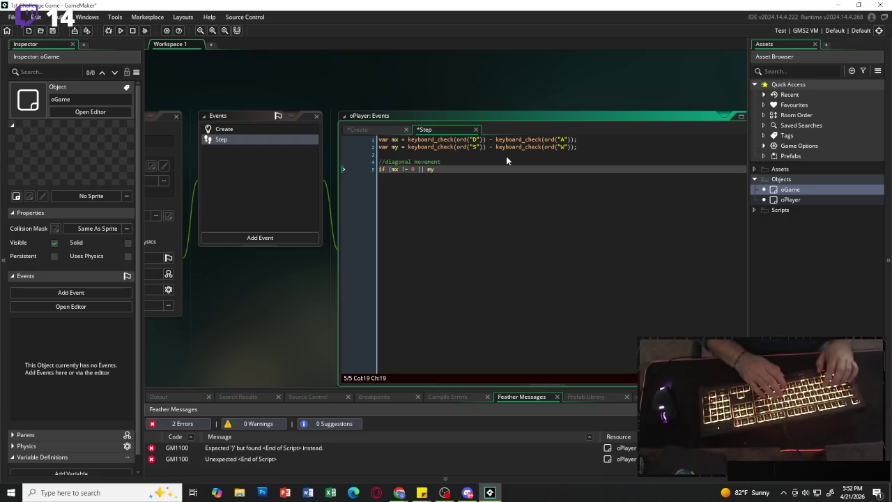
type("!")
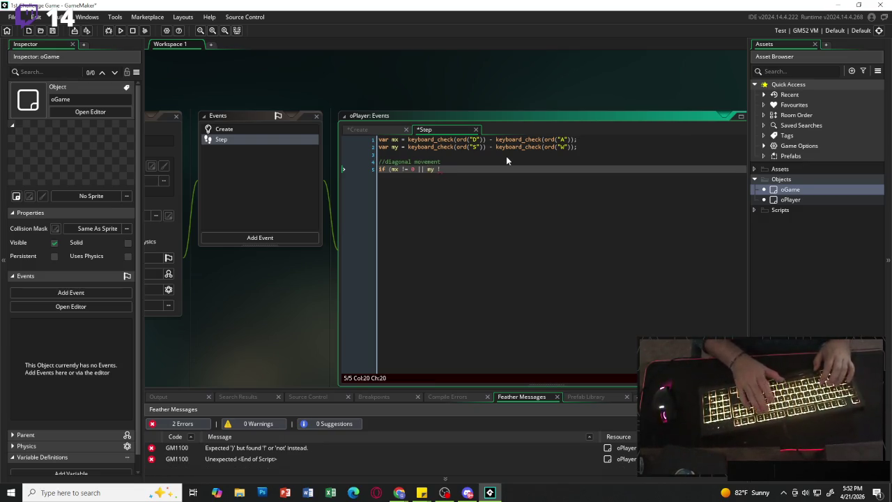
type("= ")
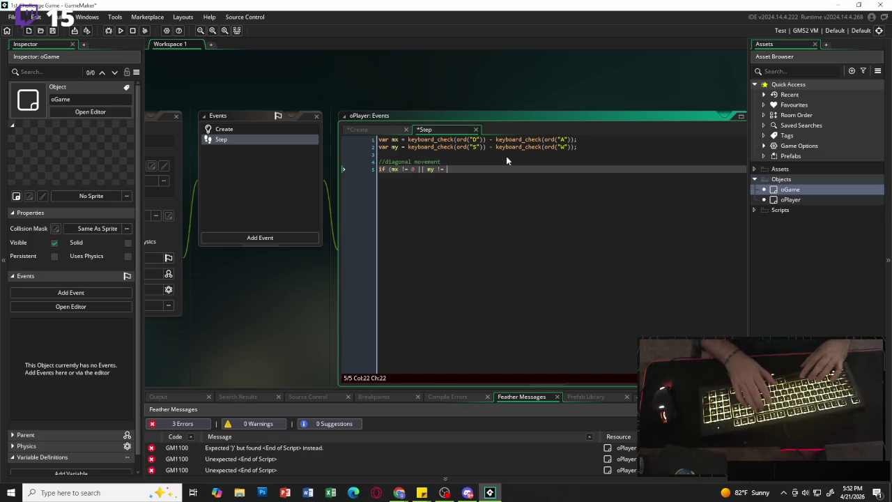
type("0")
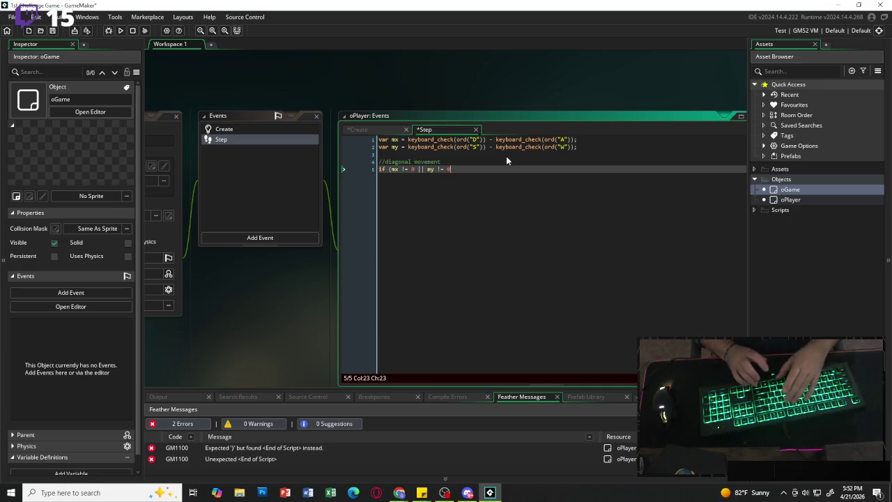
type(") ")
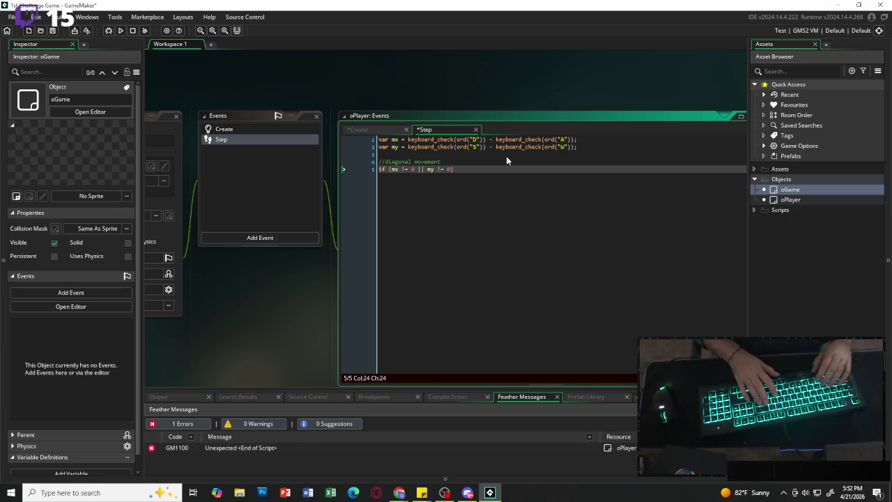
type("{")
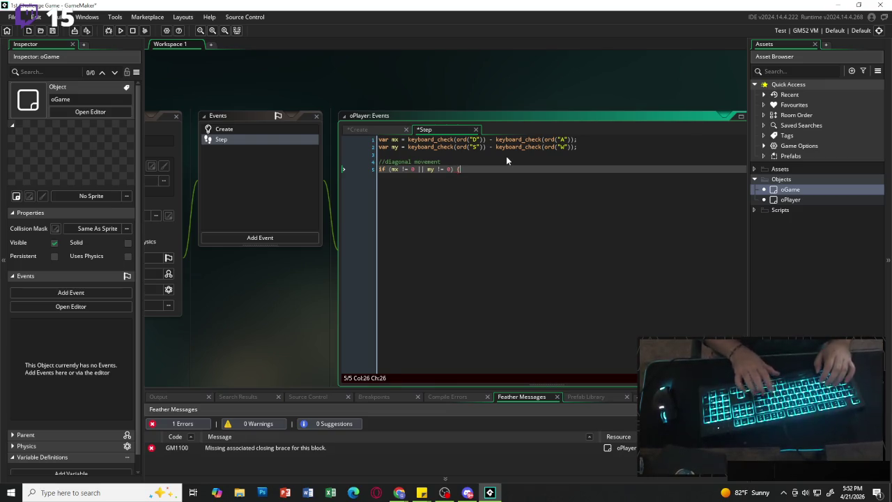
key("Return")
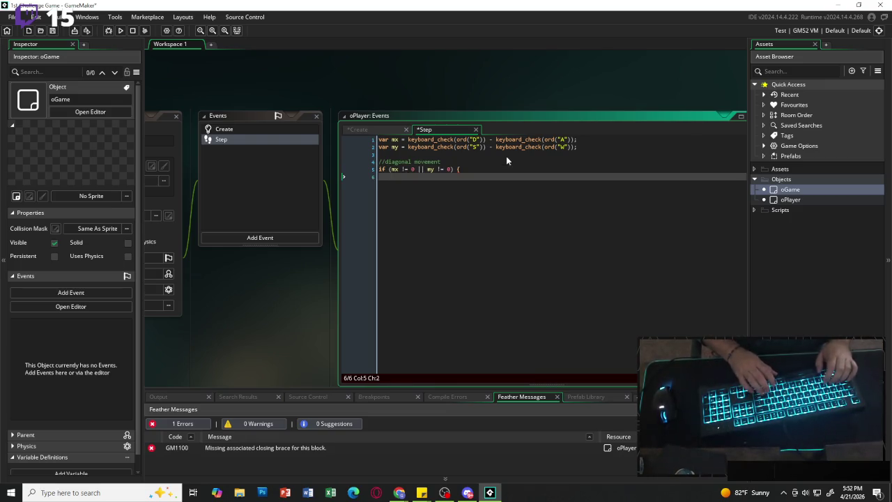
Inside the if block, write var len = point_distance(0, 0, mx, my);.
type("var len ")
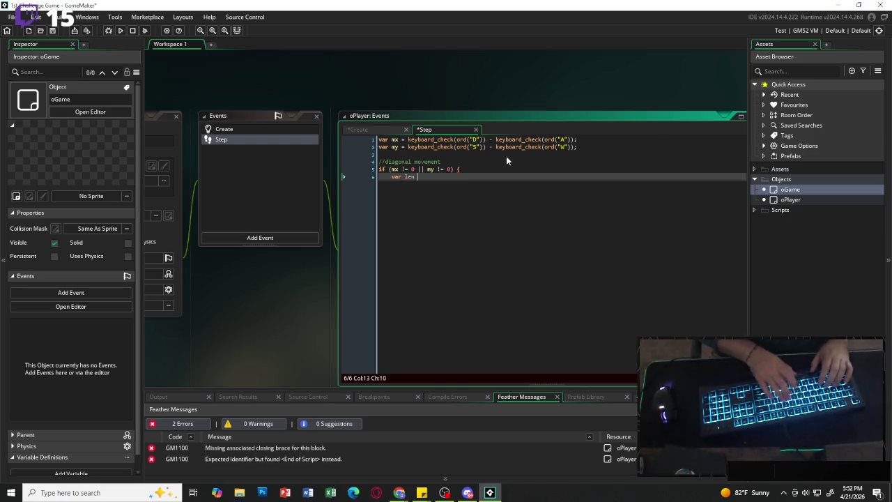
type("= point")
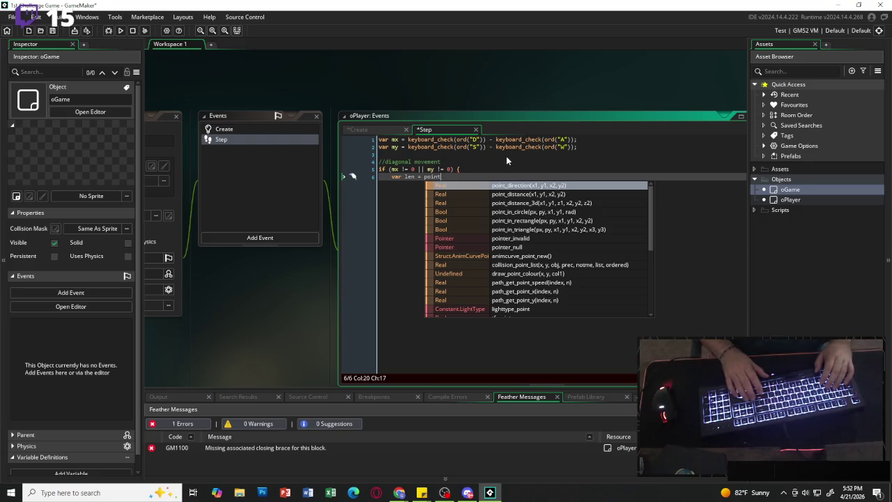
key("Down")
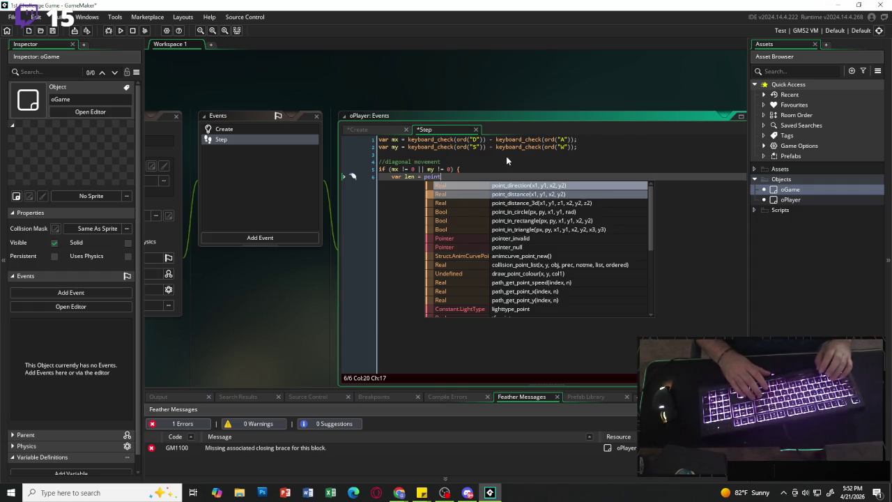
key("Return")
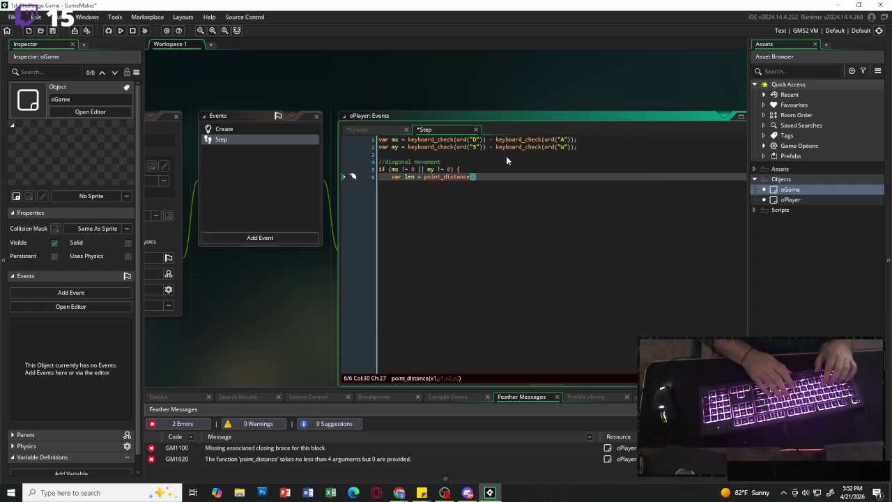
type("0 , 0")
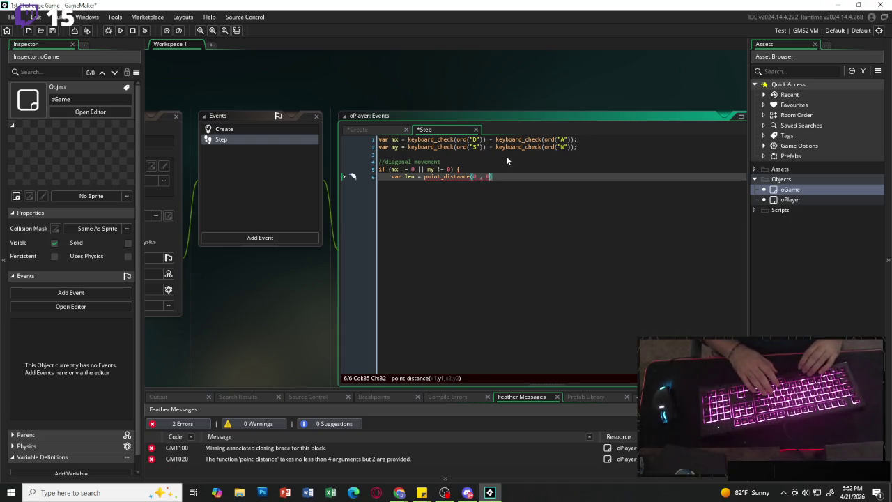
type(", mx")
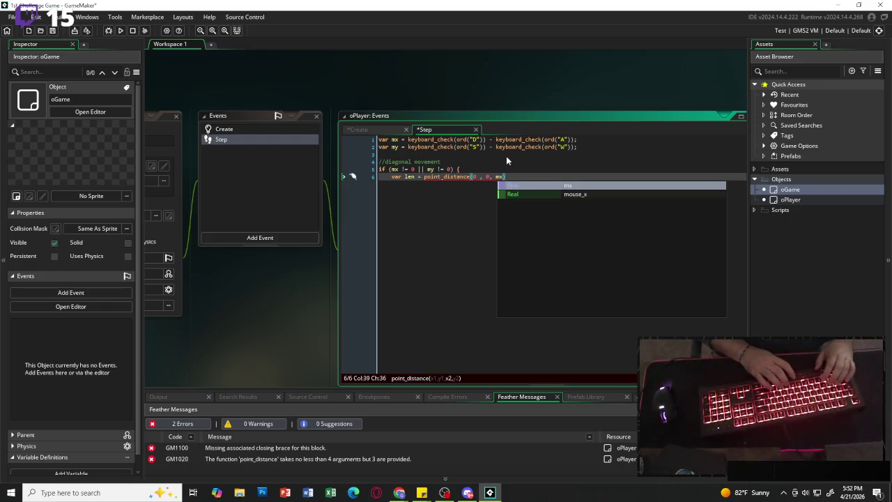
type(", my")
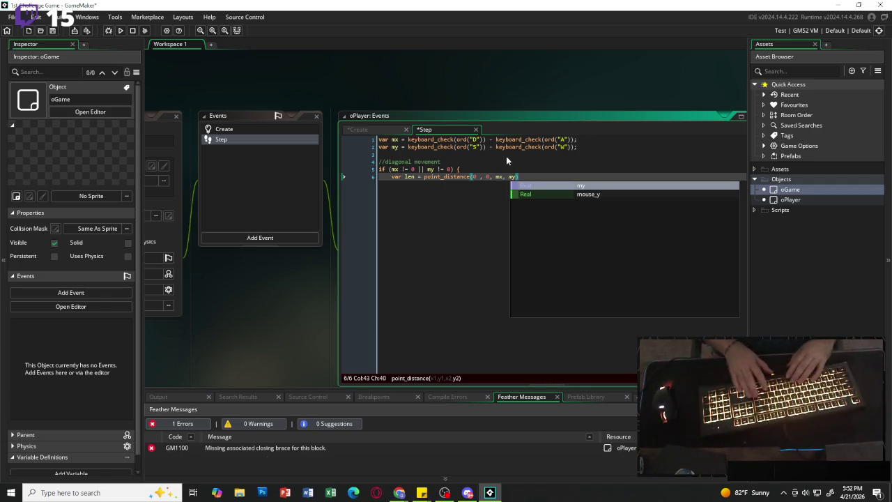
type(");")
key("Return")
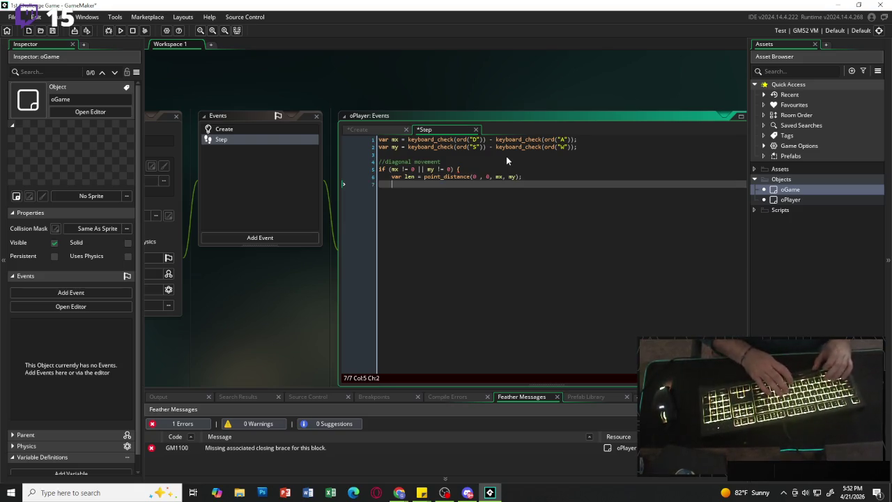
Add mx /= len; and my /= len;, then close the block with }.
type("mx /")
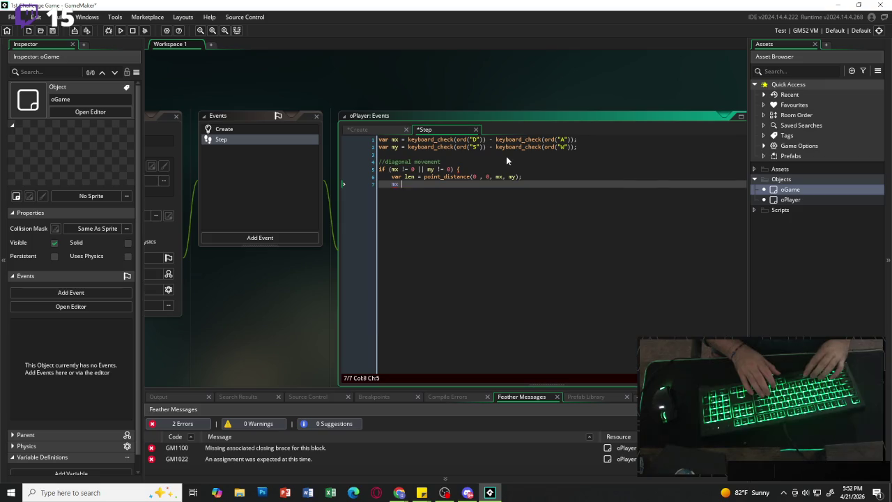
type("=")
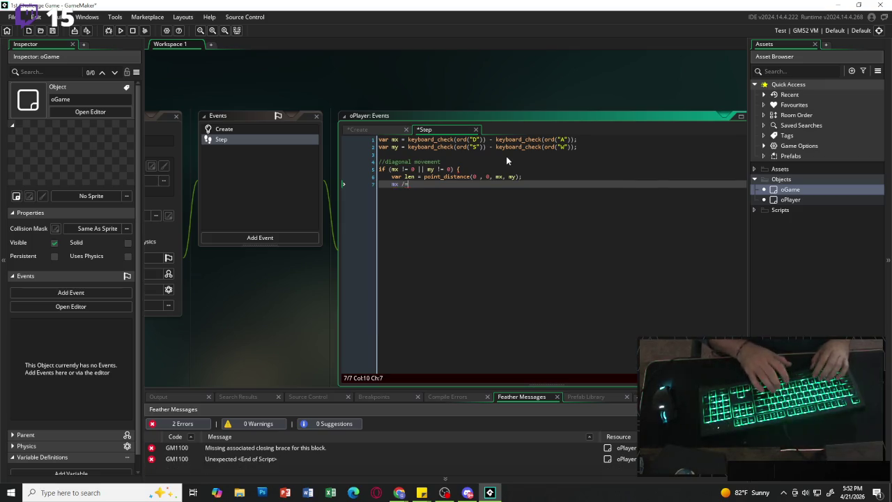
type(" len")
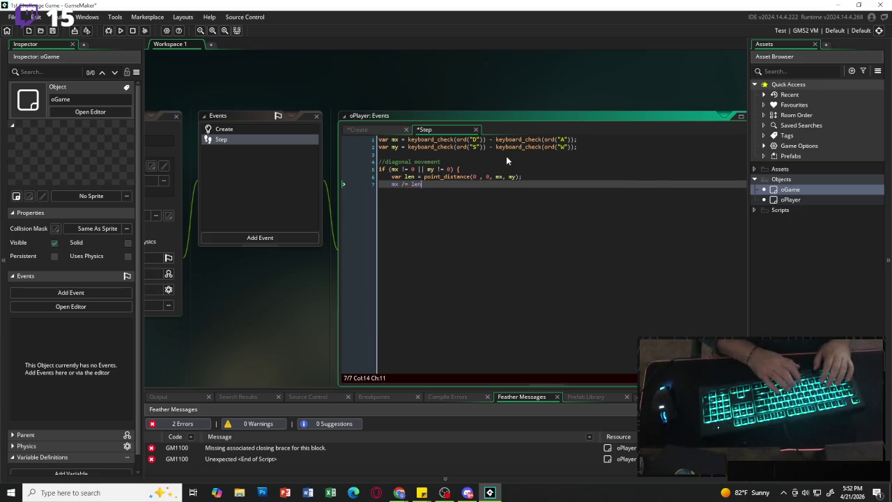
key("Escape")
type(";")
key("Return")
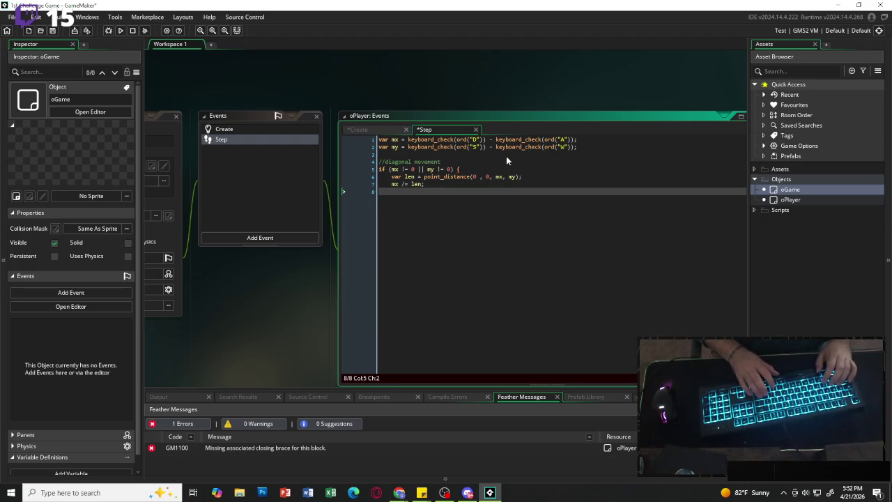
type("my")
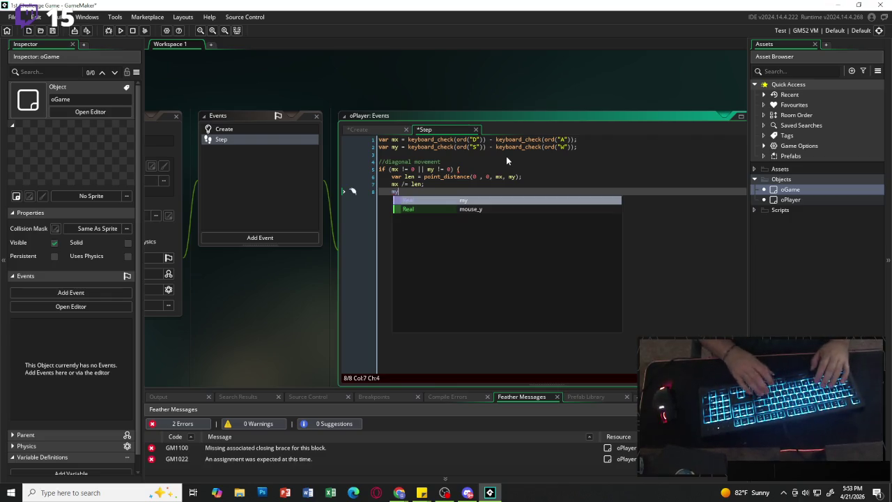
key("Escape")
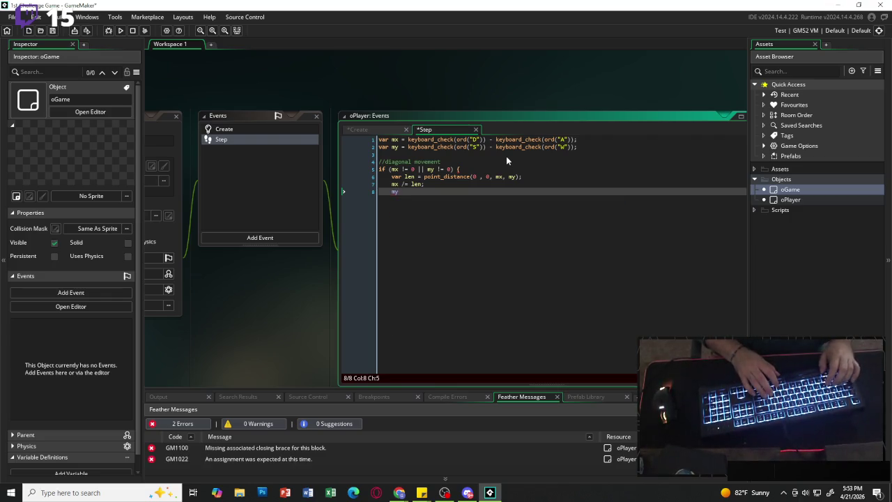
type("/= len;")
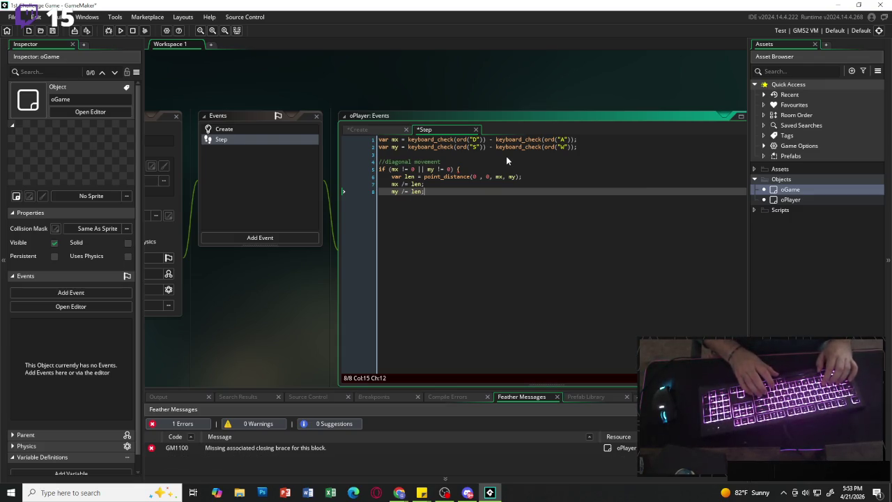
key("Return")
type("}")
key("Return")
key("Return")
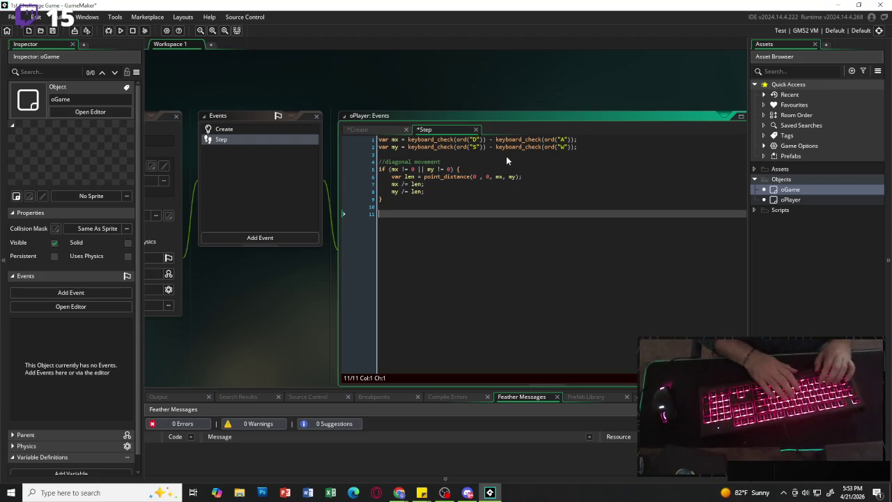
Add a //horizontal movement comment followed by x += mx * move_speed;.
type("/horizona")
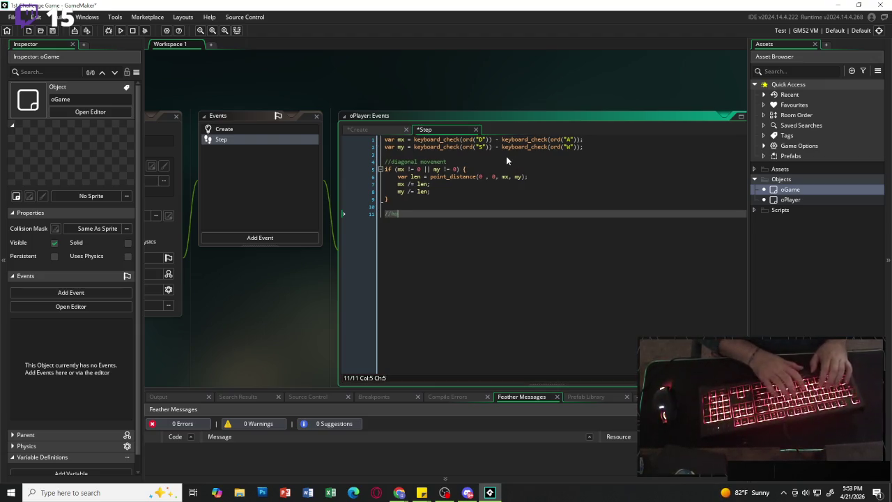
key("BackSpace")
type("tal movement")
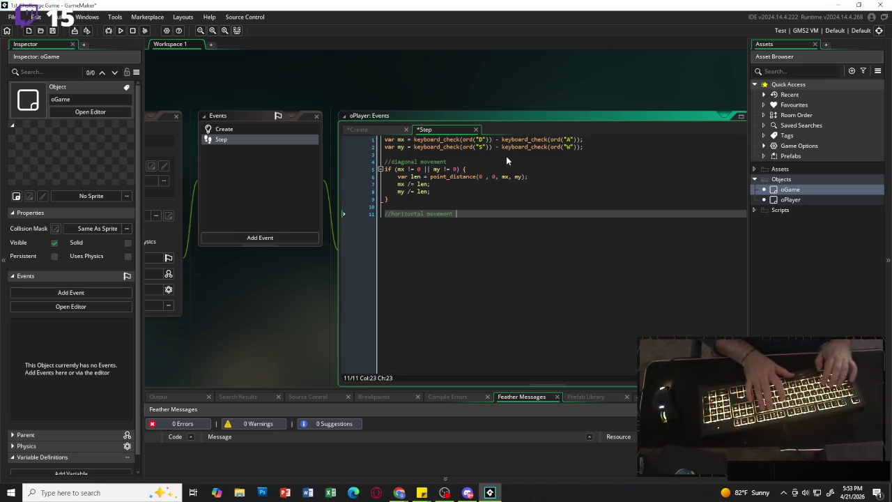
key("Return")
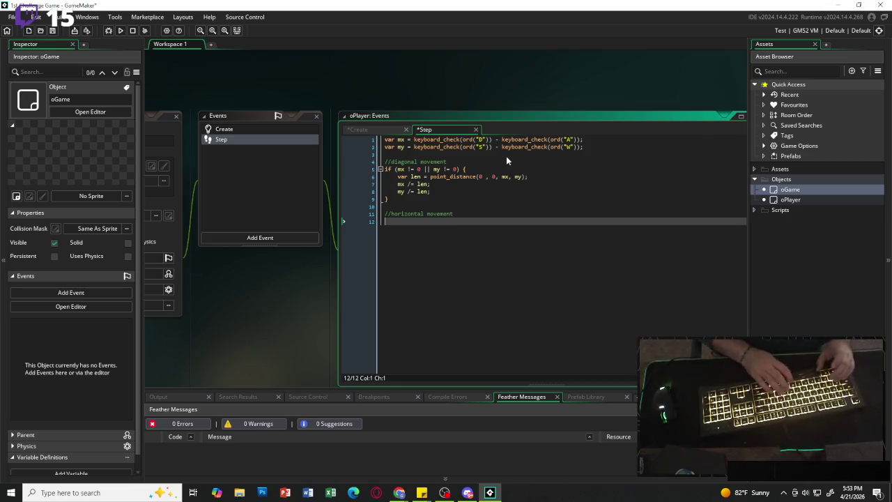
type("x+")
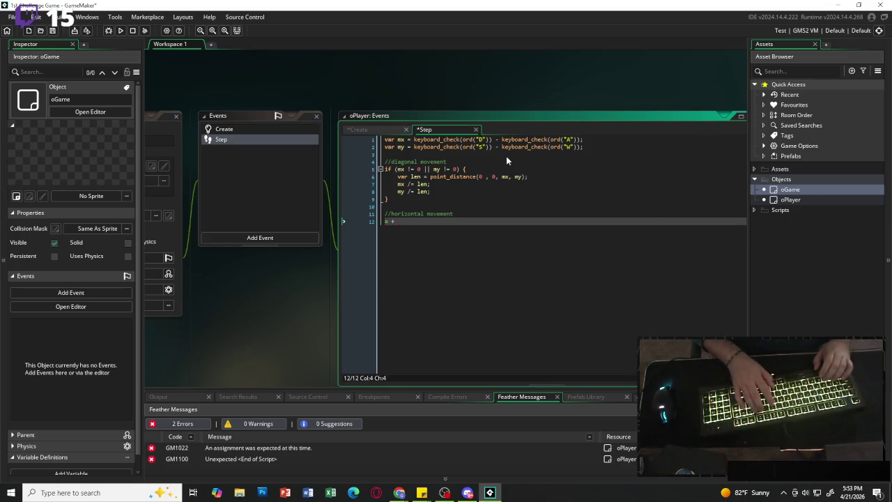
type("= ")
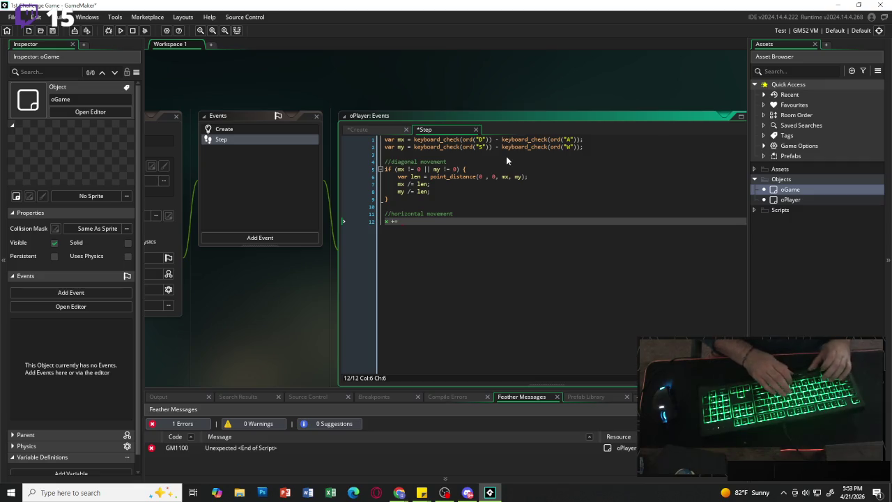
type("mx *")
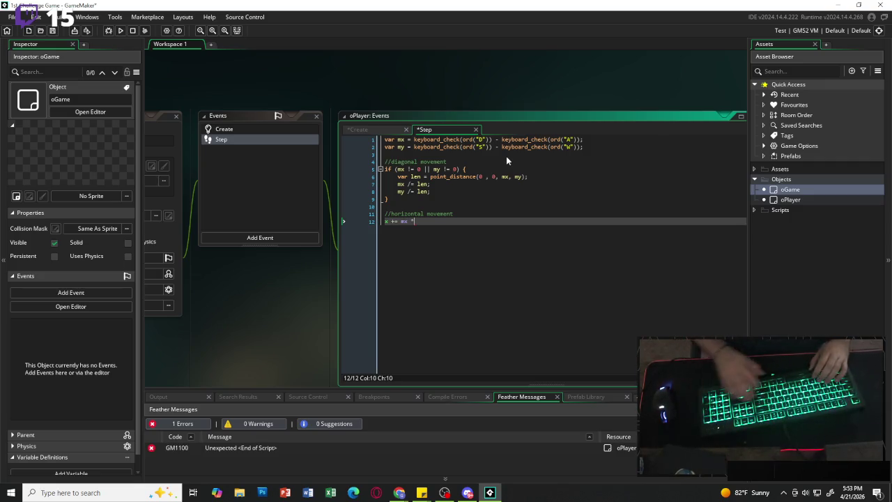
type(" m")
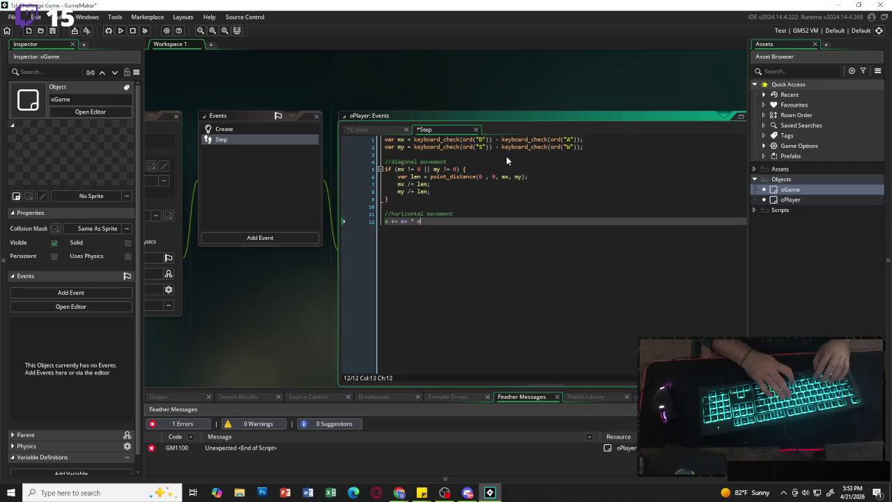
type("ove_speed")
key("Escape")
key("Return")
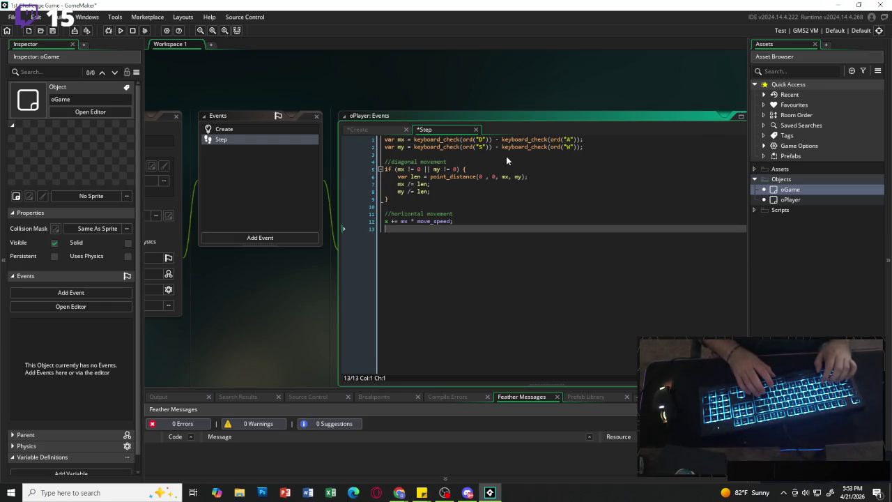
Begin an if statement on line 14 below the horizontal movement.
key("Return")
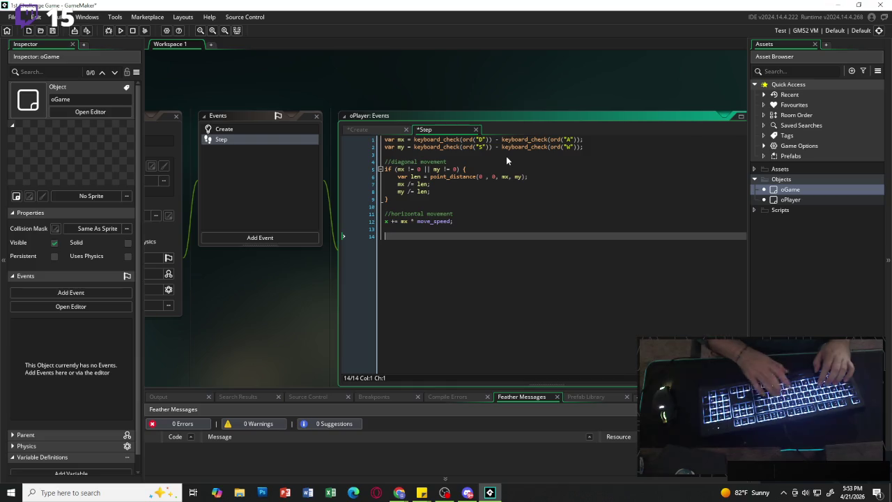
type("if")
key("Escape")
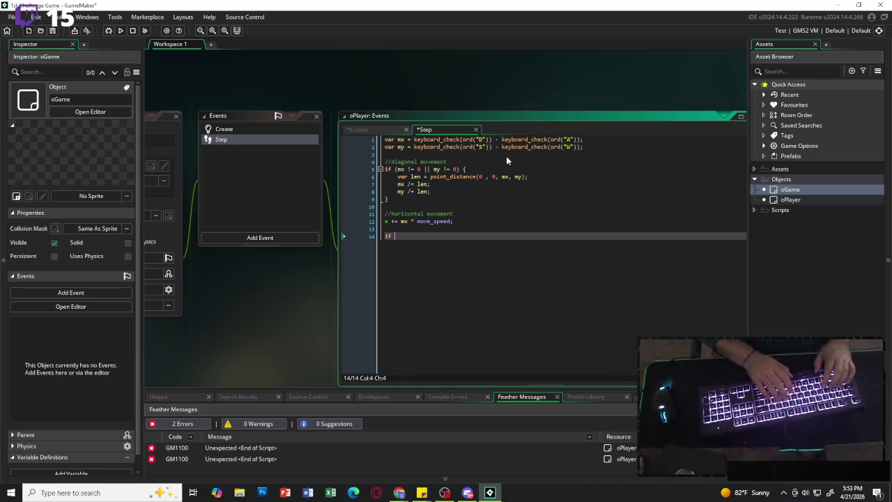
Write the condition if (place_meeting(x, y, oWall)) { for the horizontal wall check.
type("(place")
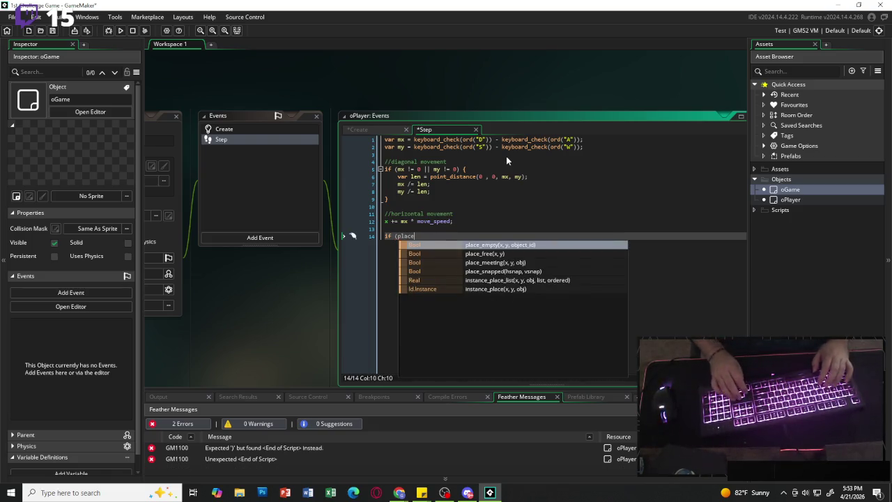
key("Down")
key("Down")
key("Return")
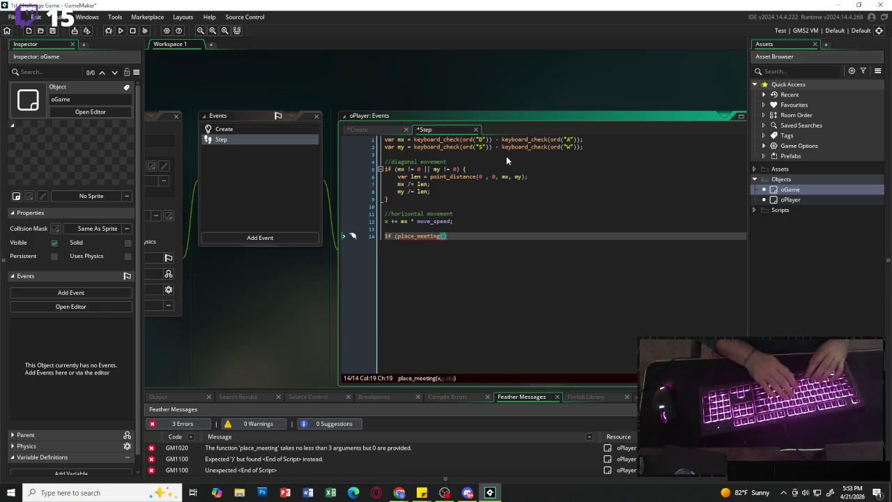
type("x")
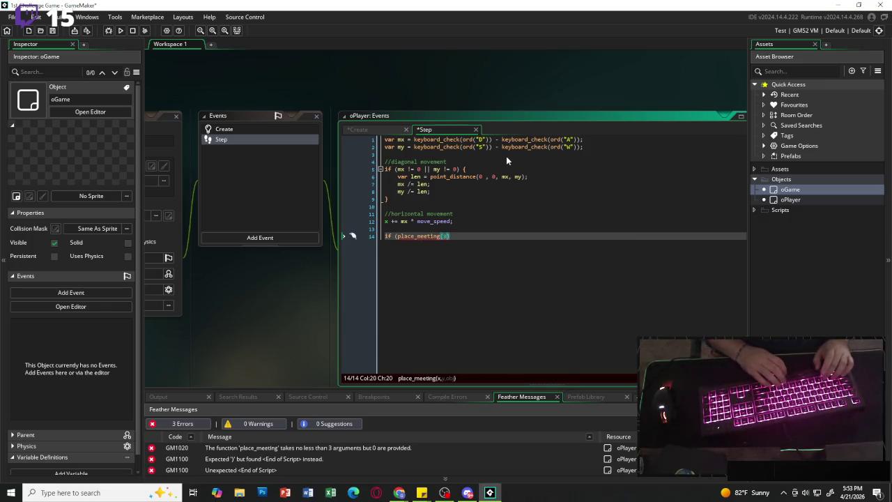
type(", y, ")
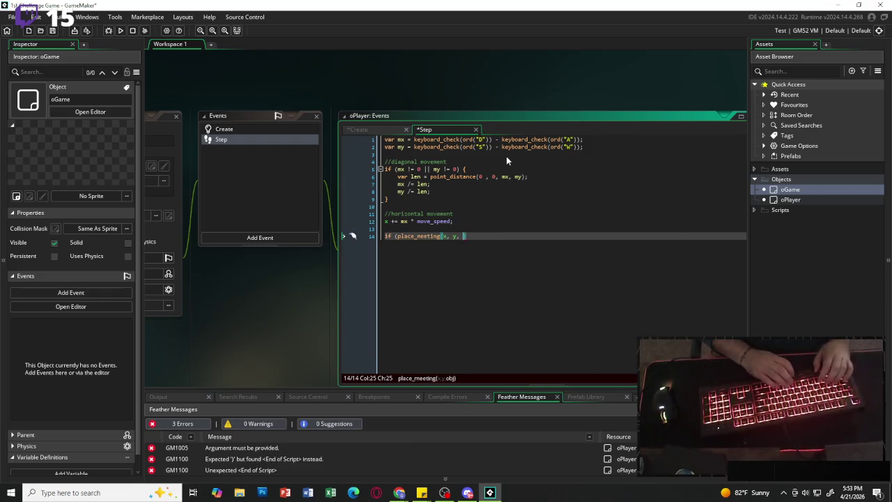
type("oWall")
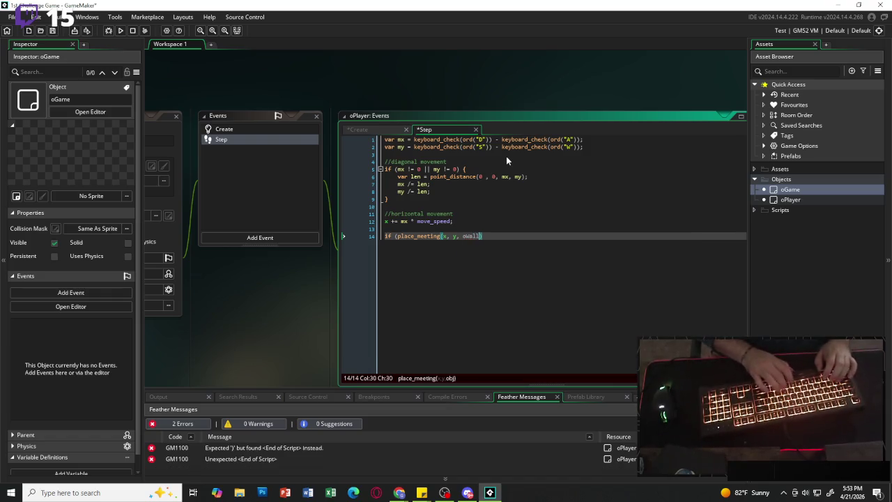
type(")")
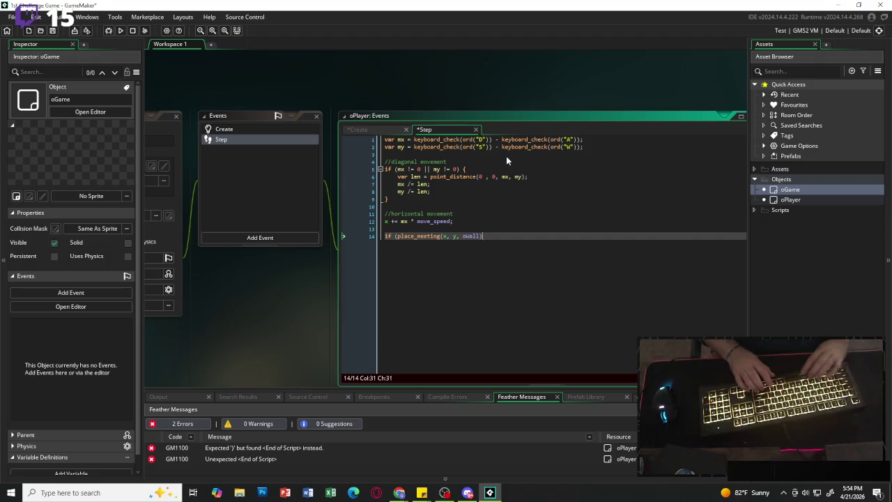
type(")")
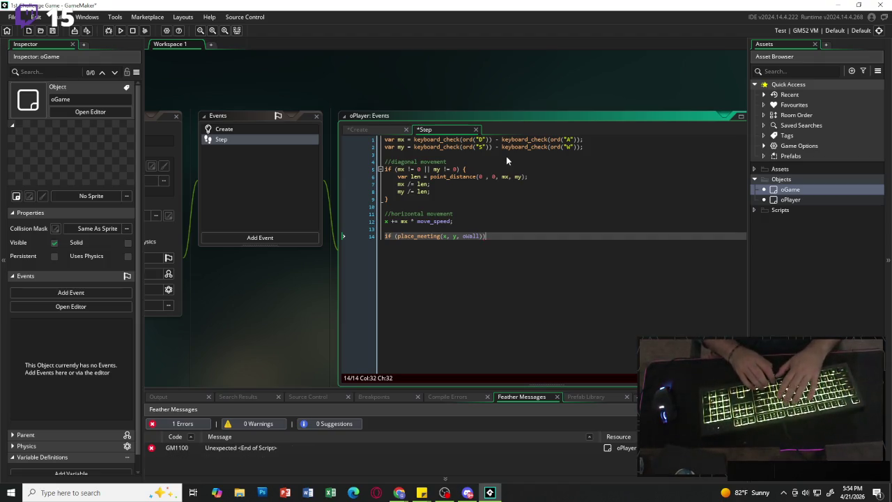
type(")")
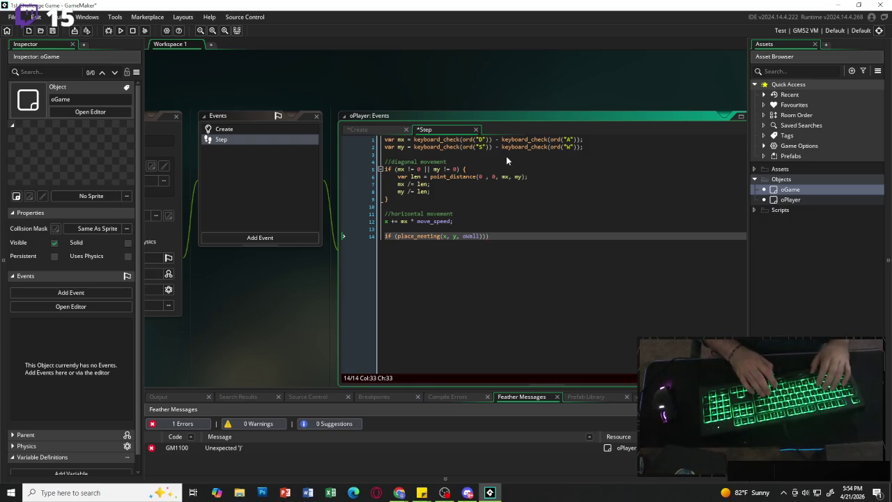
key("BackSpace")
type("{")
key("Return")
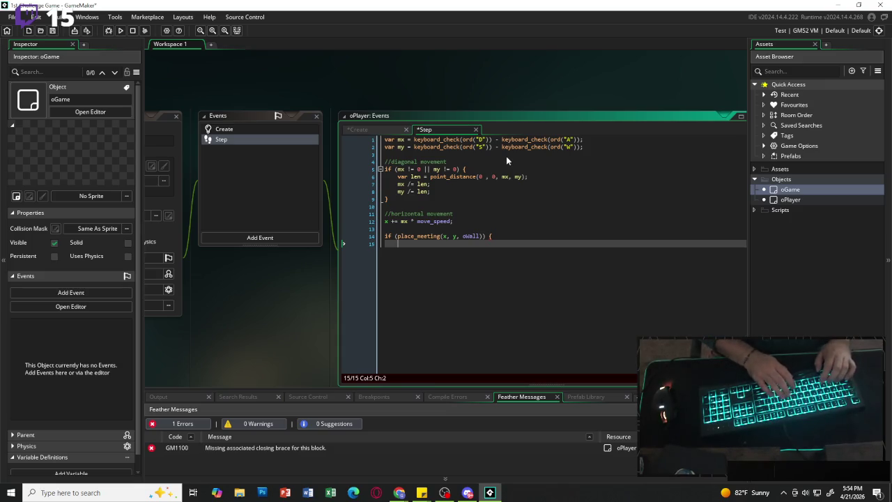
Undo horizontal movement with x -= mx * move_speed; and close the block with }.
type("x -=")
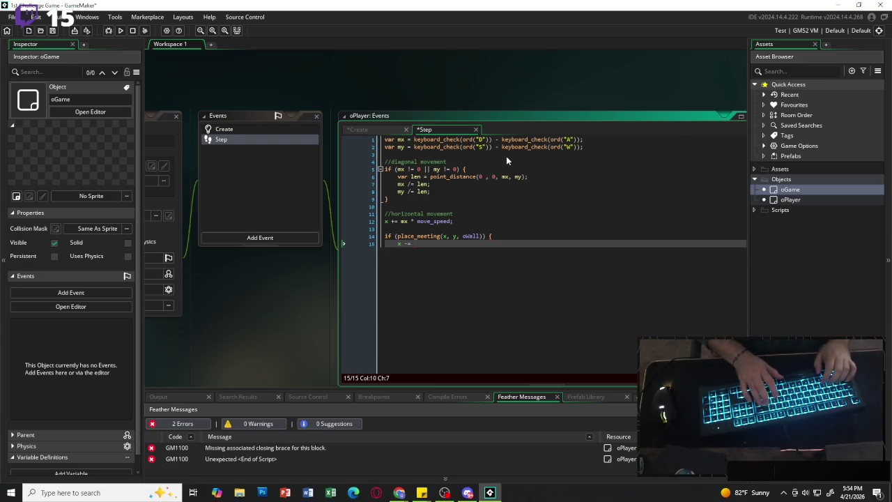
type(" mx")
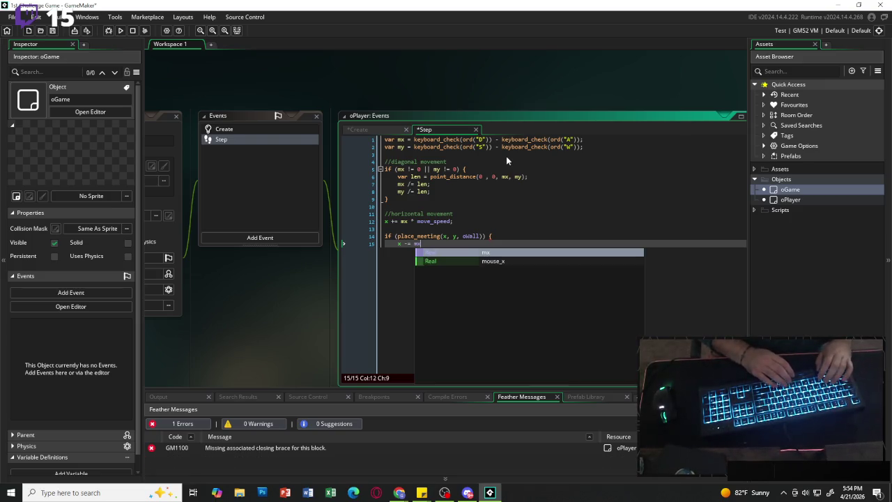
key("Escape")
type("* ")
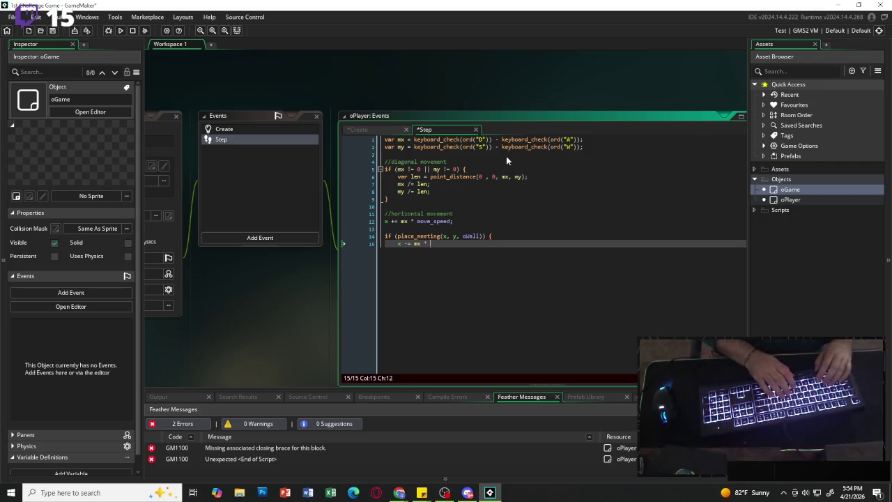
type("move")
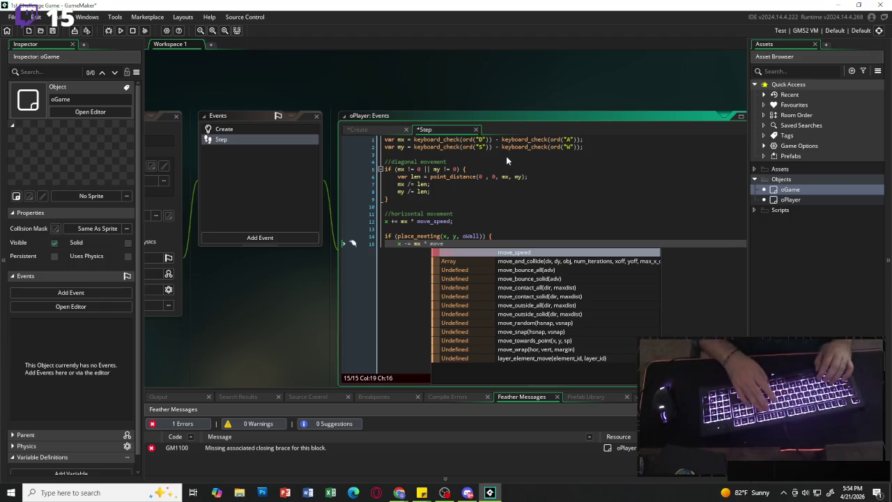
type("_speed")
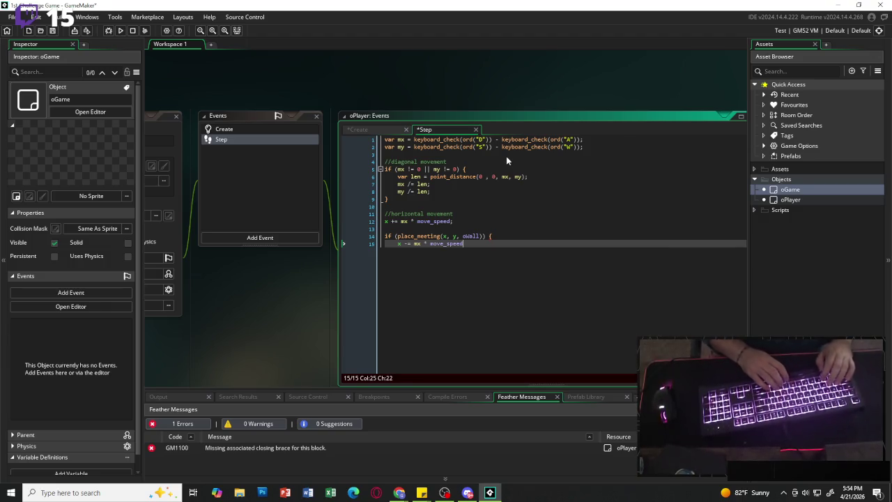
type(";")
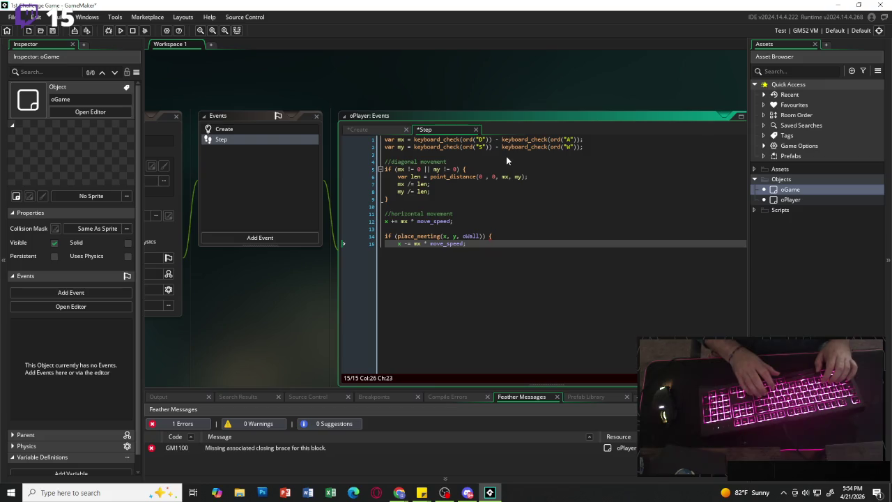
key("Return")
type("}")
key("Return")
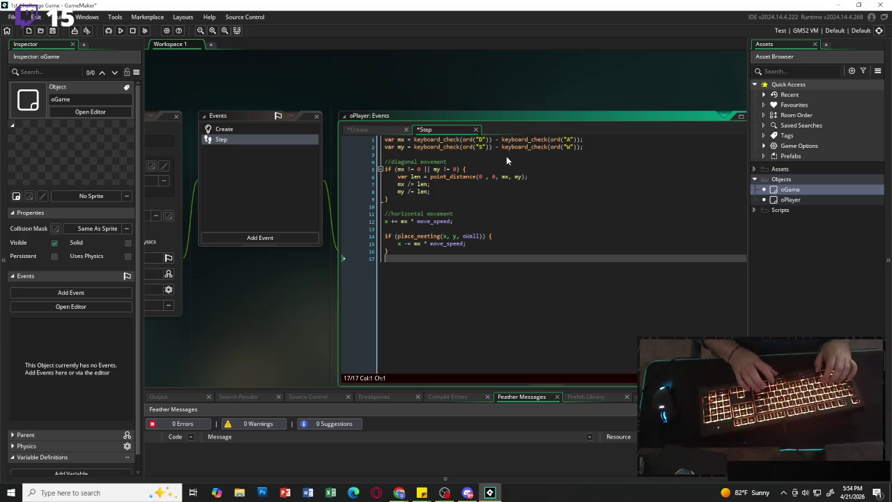
key("Return")
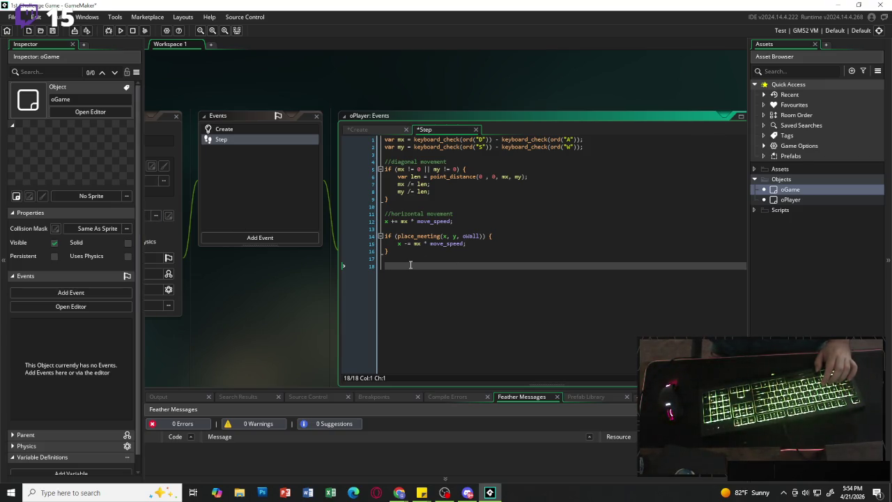
Add a //vertical movement comment with y += my * move_speed;, then begin an if on line 21.
type("verti")
key("BackSpace")
key("BackSpace")
key("BackSpace")
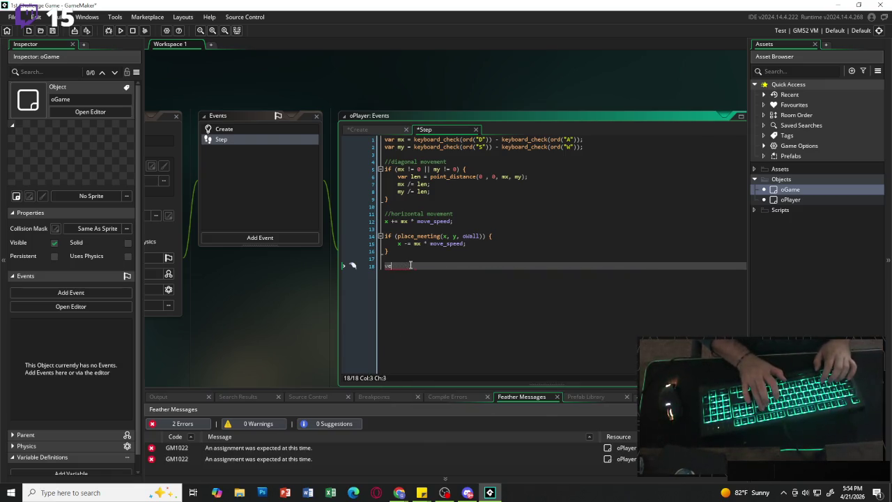
key("BackSpace")
key("BackSpace")
type("//")
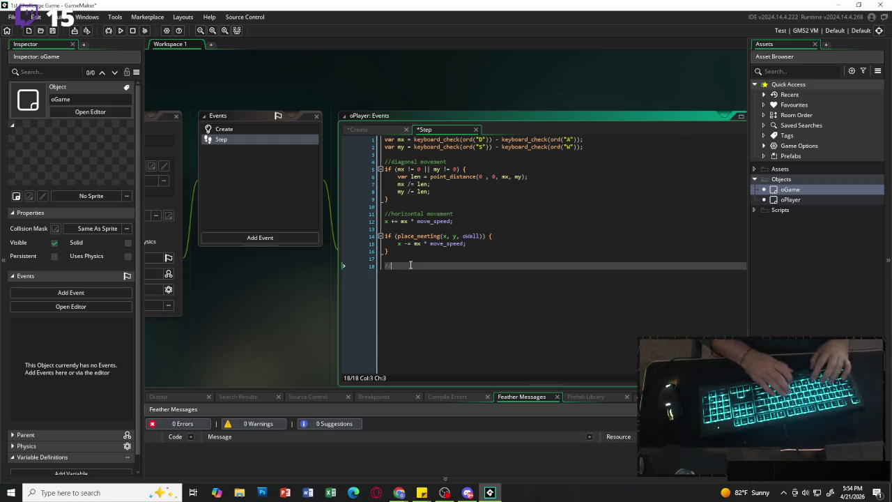
type("vertical movement")
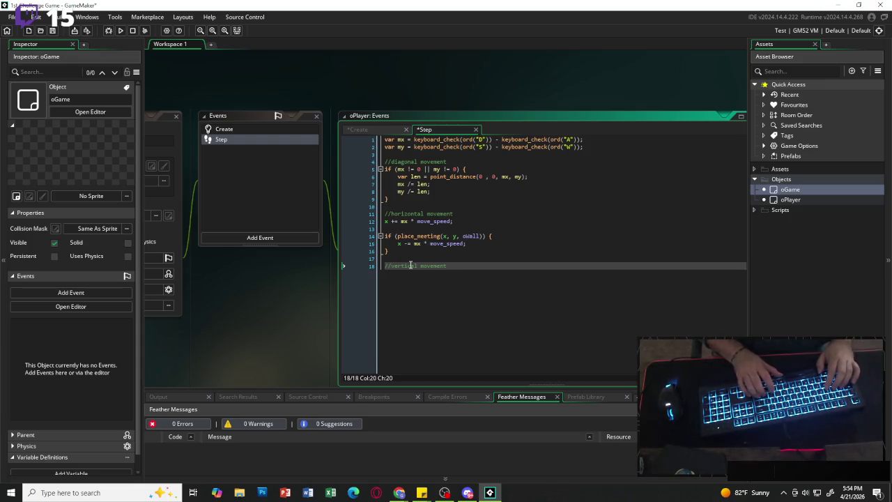
key("Return")
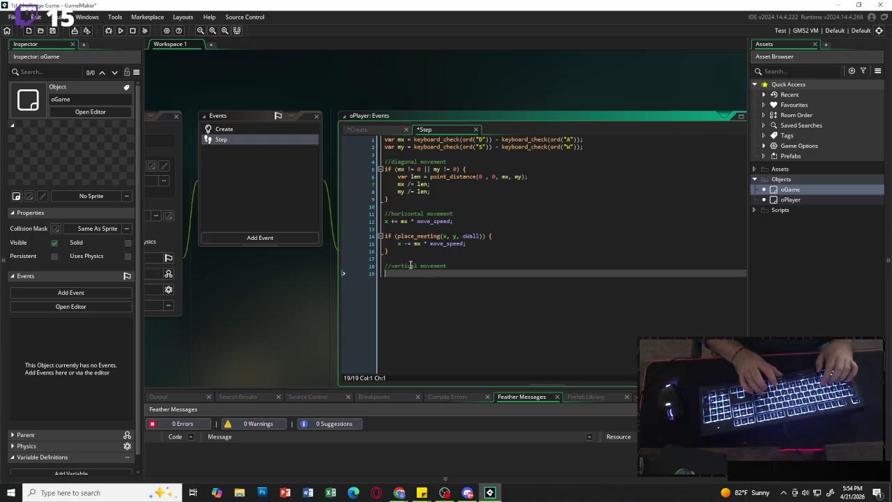
type("y+= ")
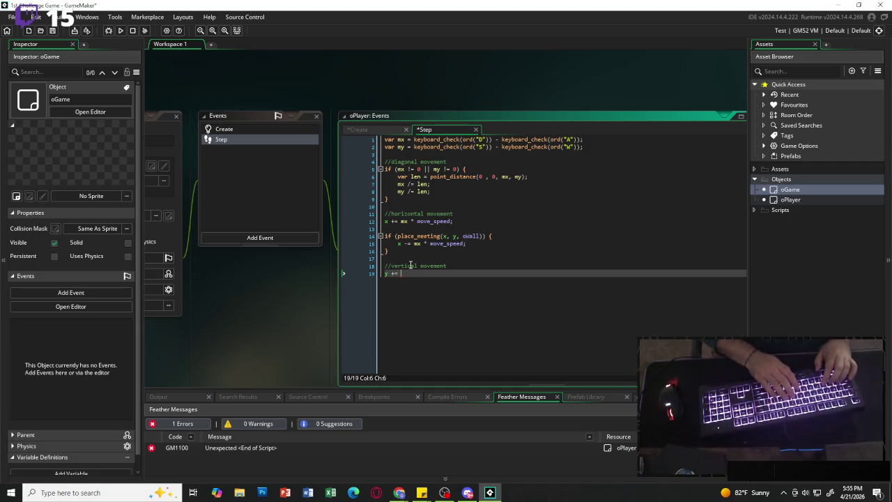
type("my ")
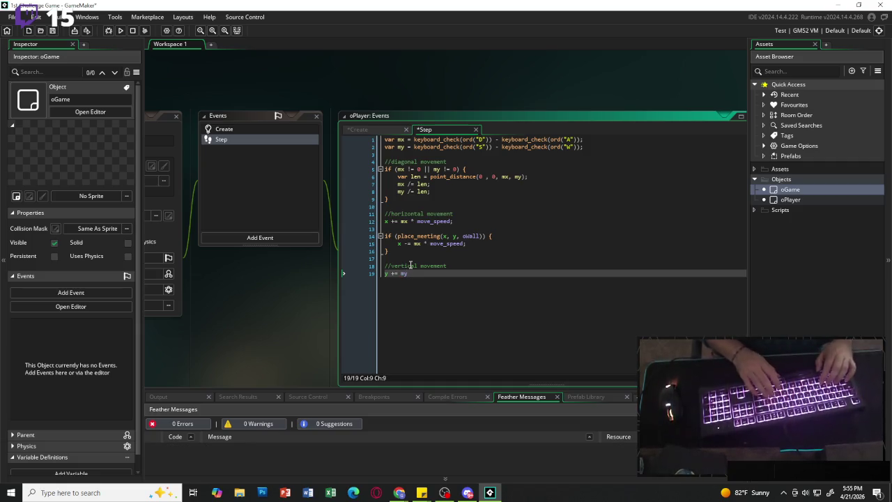
type("* ")
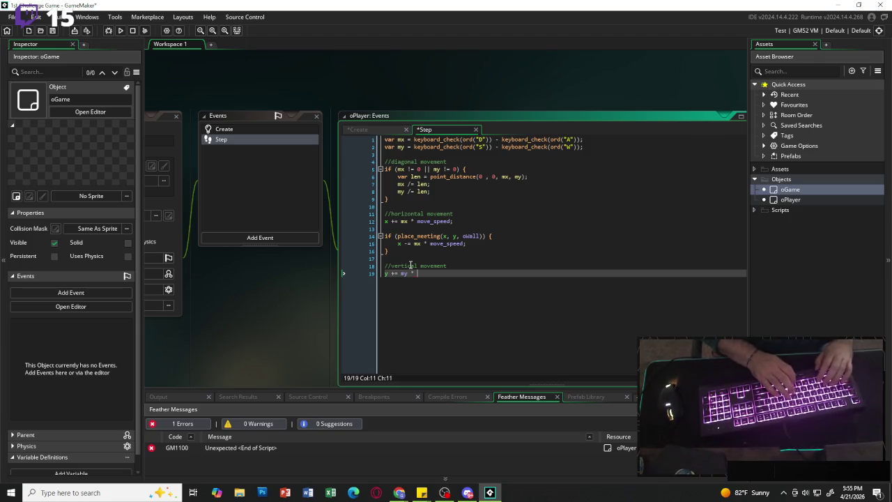
type("move_spe")
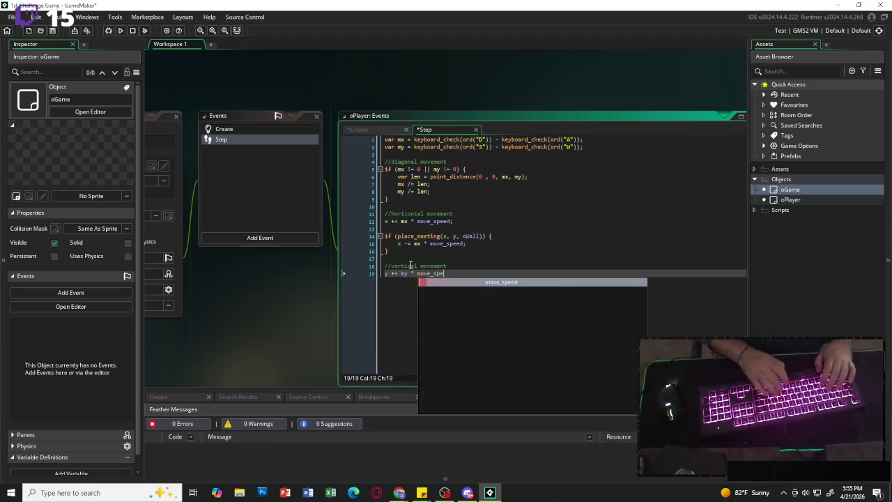
type("ed;")
key("Return")
key("Return")
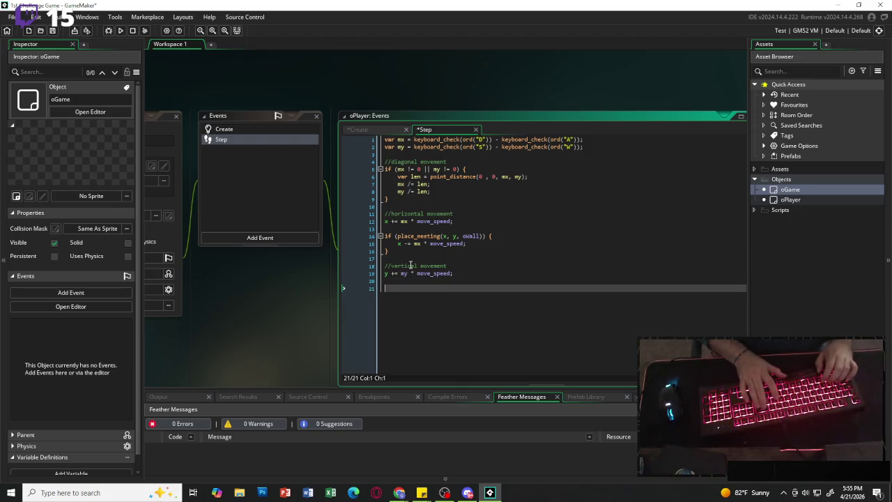
type("if (")
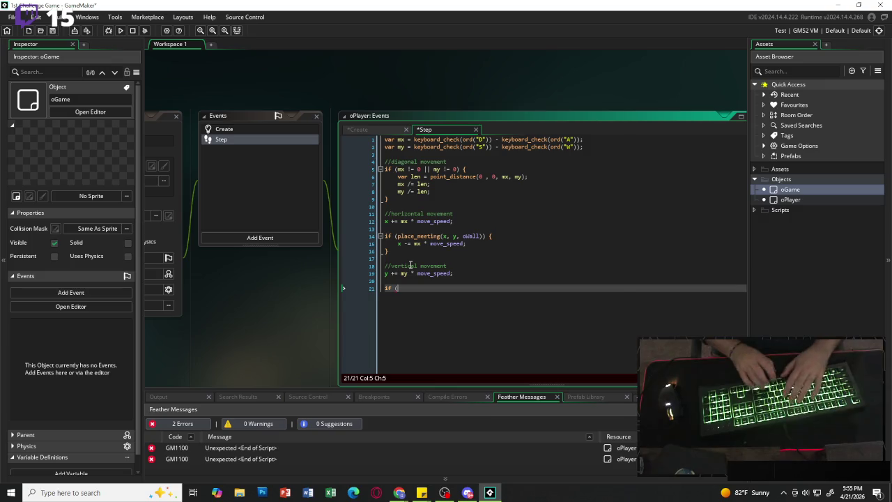
Write if (place_meeting(x, y, oWall)) { y -= my * move_speed; } as the vertical wall check.
type("place")
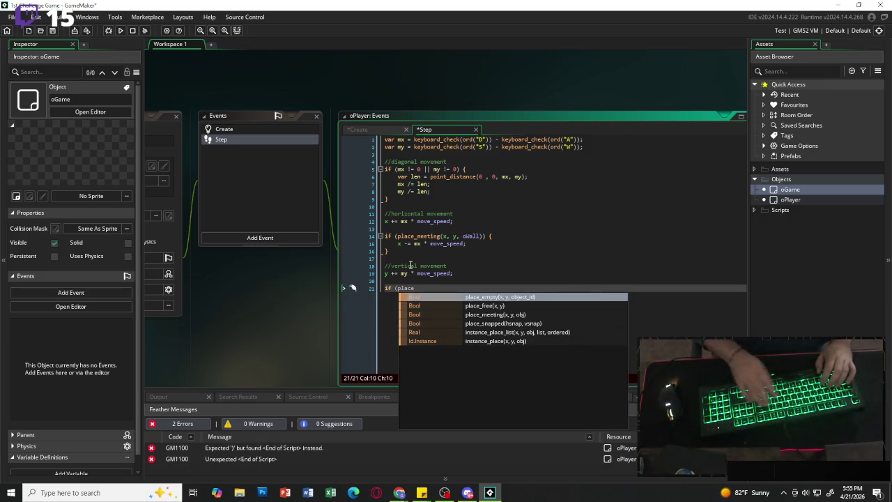
type("_me")
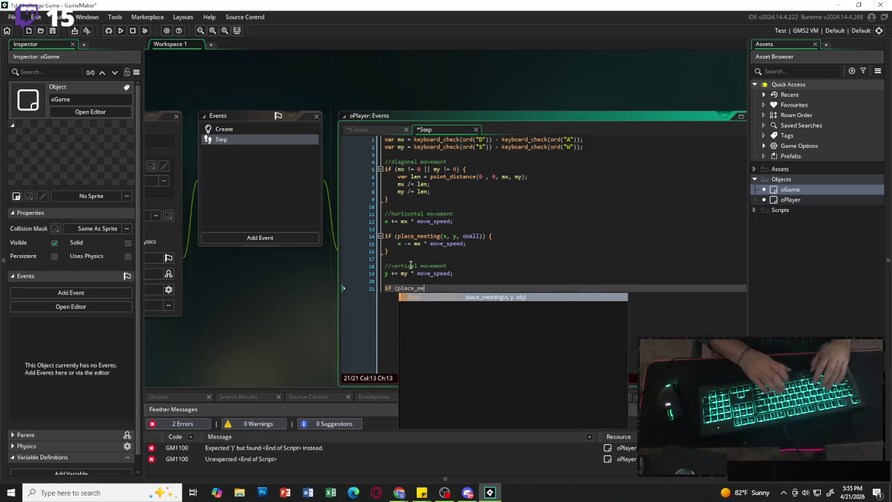
key("Return")
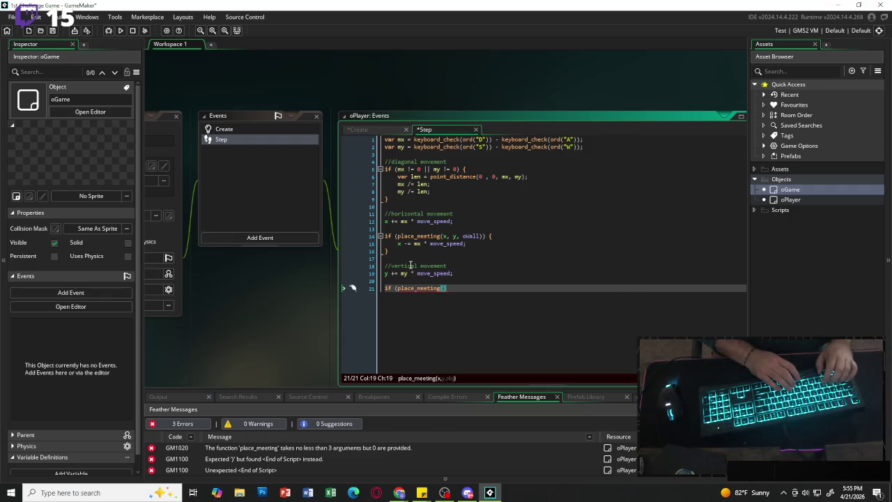
type("x, y, ")
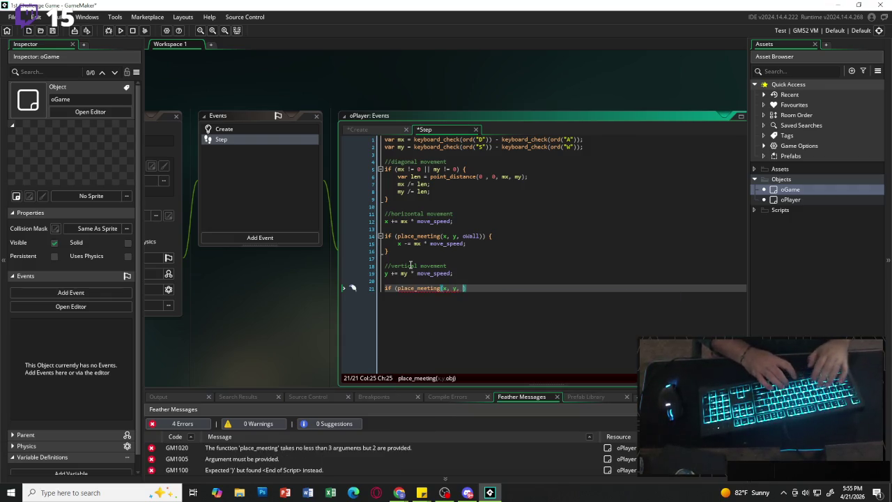
type("oWall")
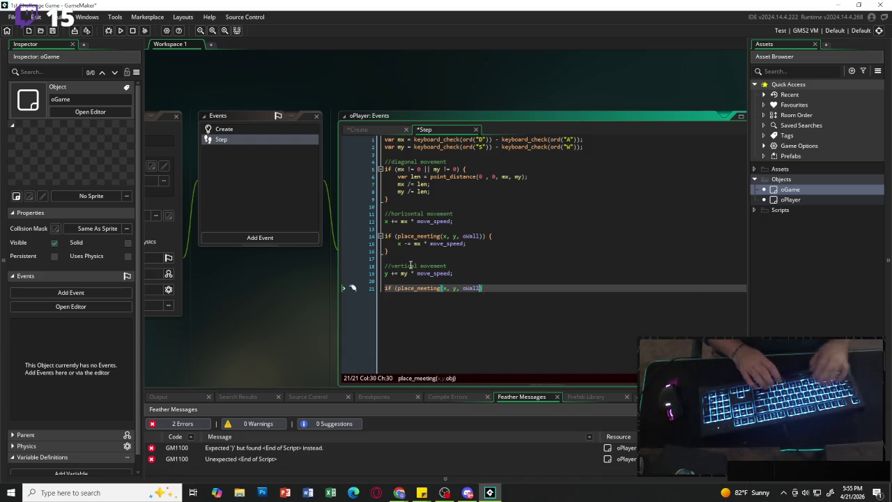
type("))")
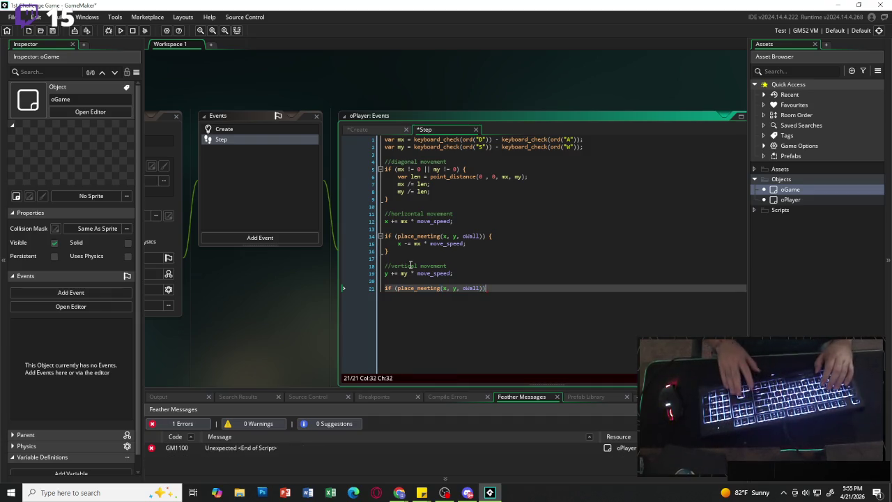
type("{")
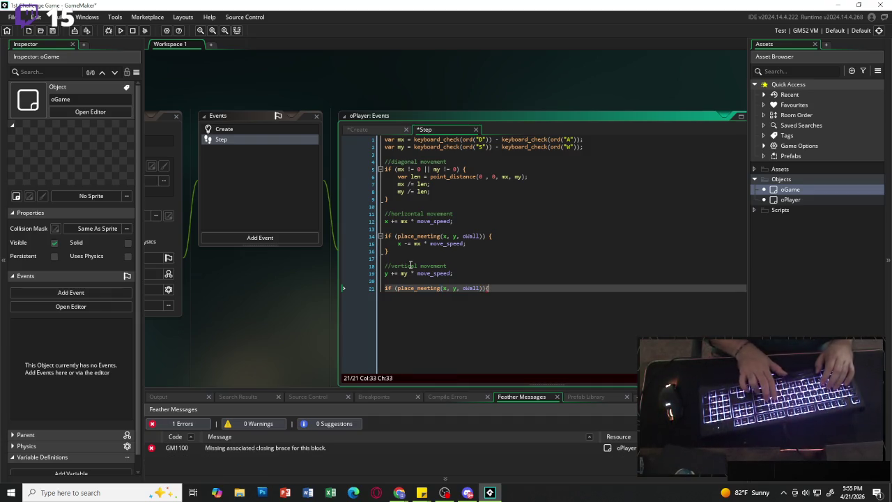
key("Return")
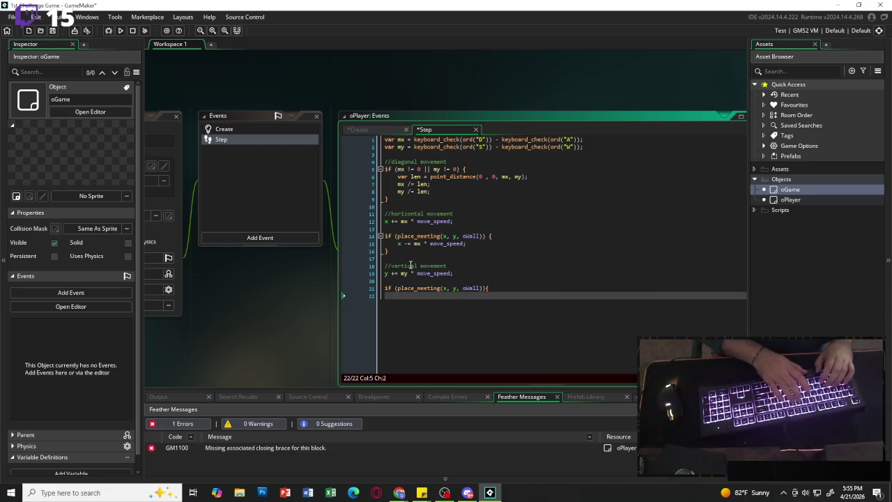
type("y -= my")
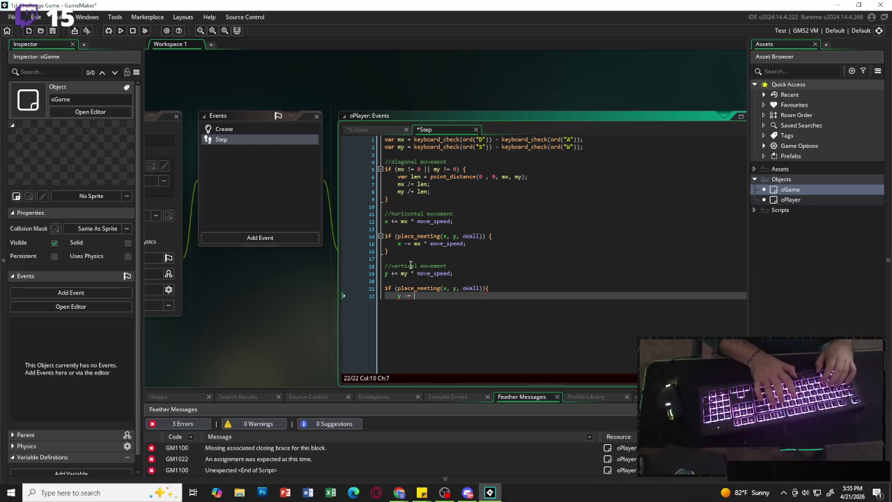
type(" * ")
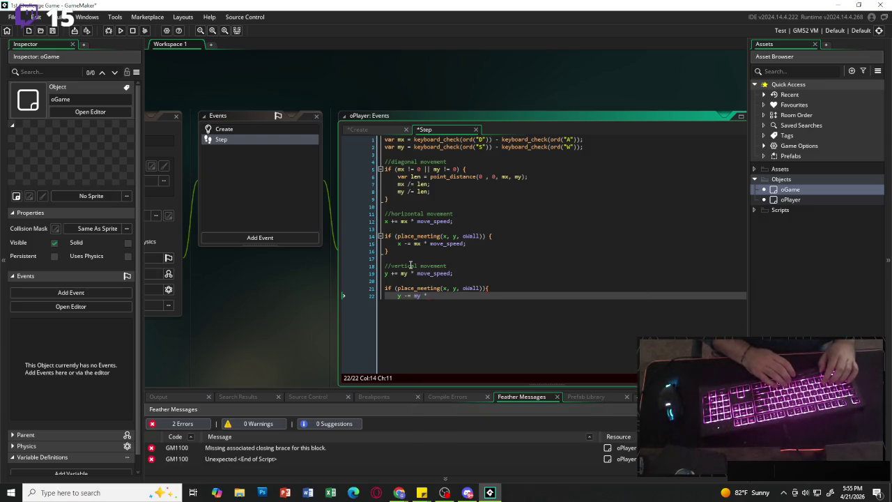
type("move")
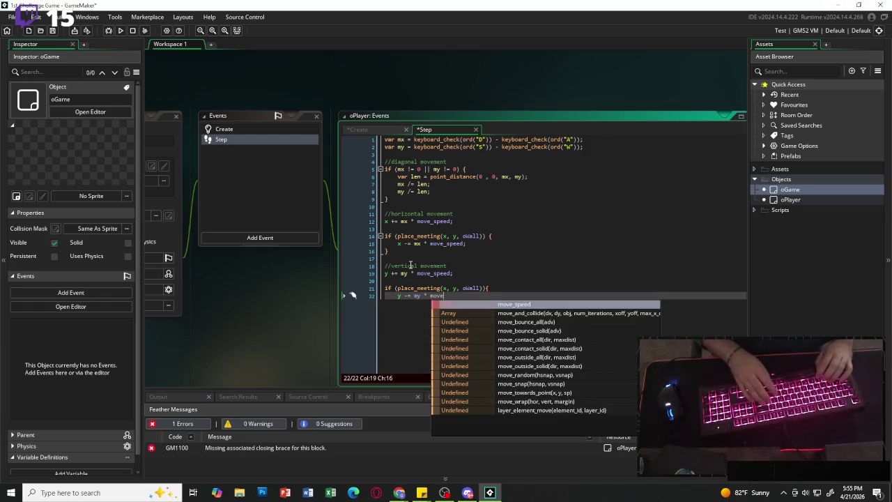
type("_speed")
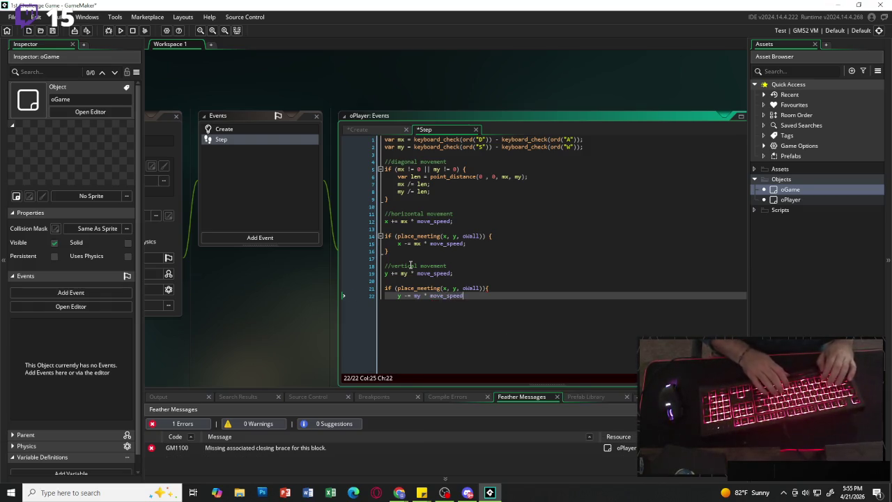
type(";")
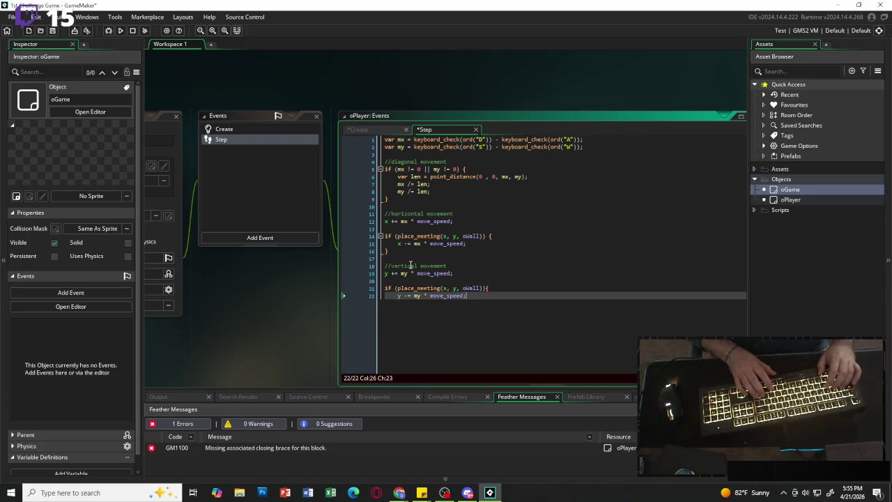
key("Return")
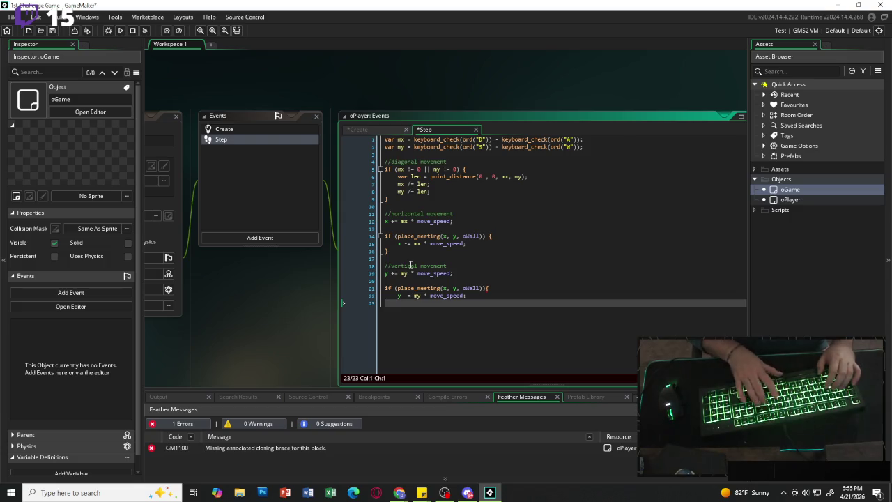
type("}")
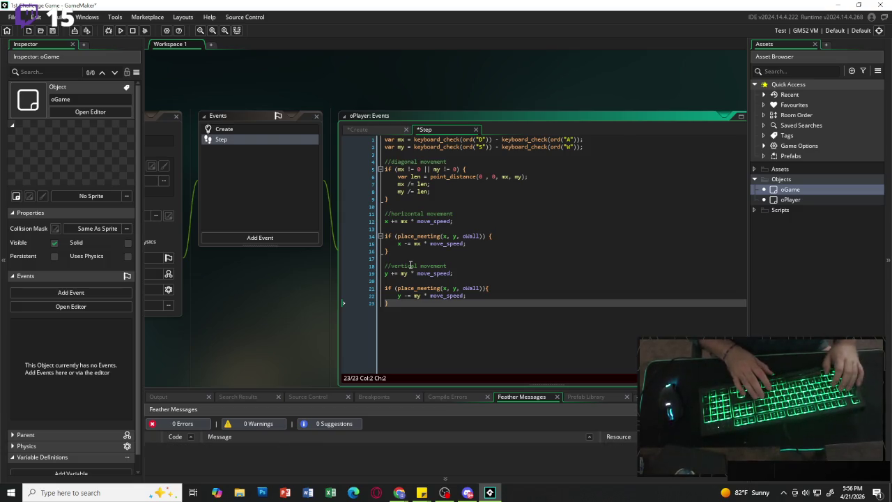
key("Return")
key("Return")
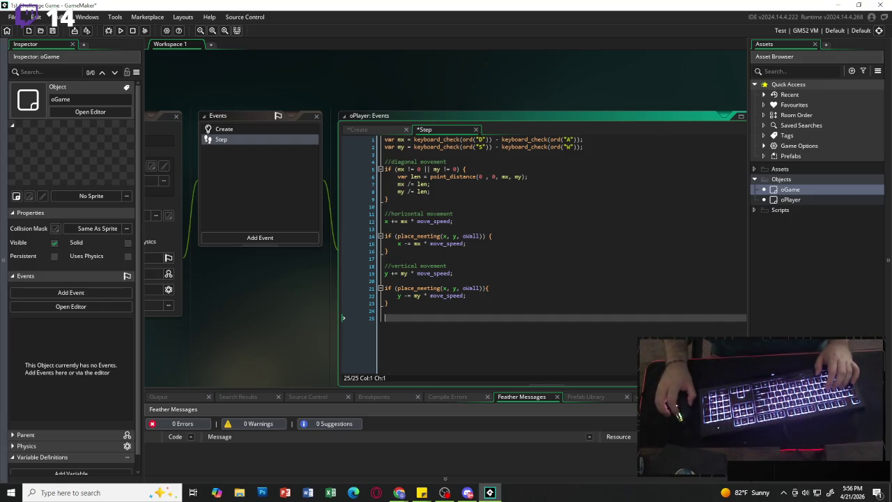
Collapse the Objects group and create a new asset group named Rooms.
left_click(816, 235)
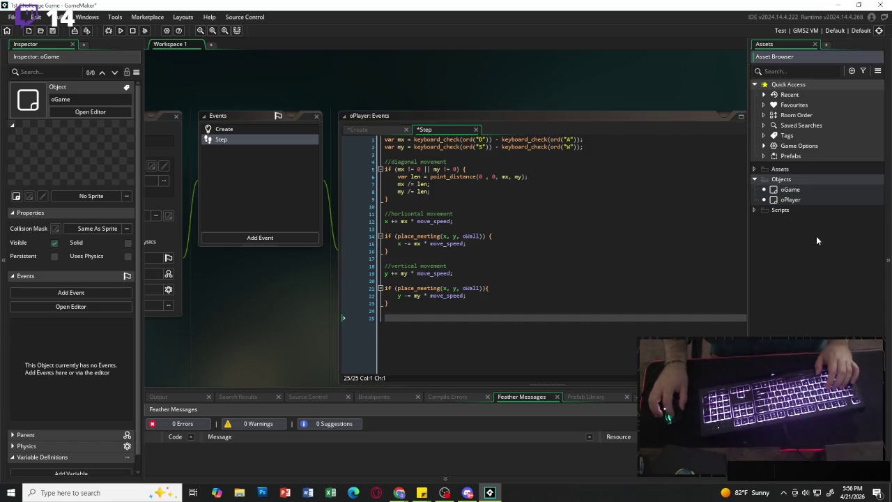
left_click(754, 180)
right_click(774, 205)
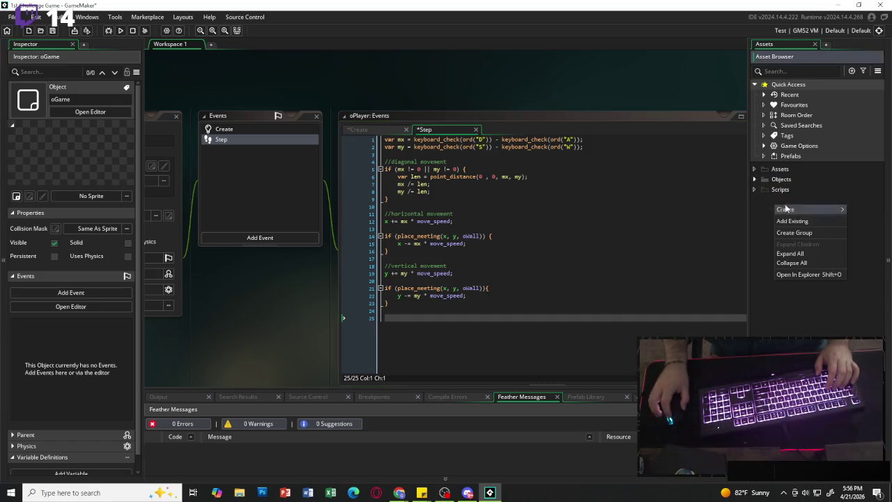
left_click(810, 237)
type("Rooms")
key("Return")
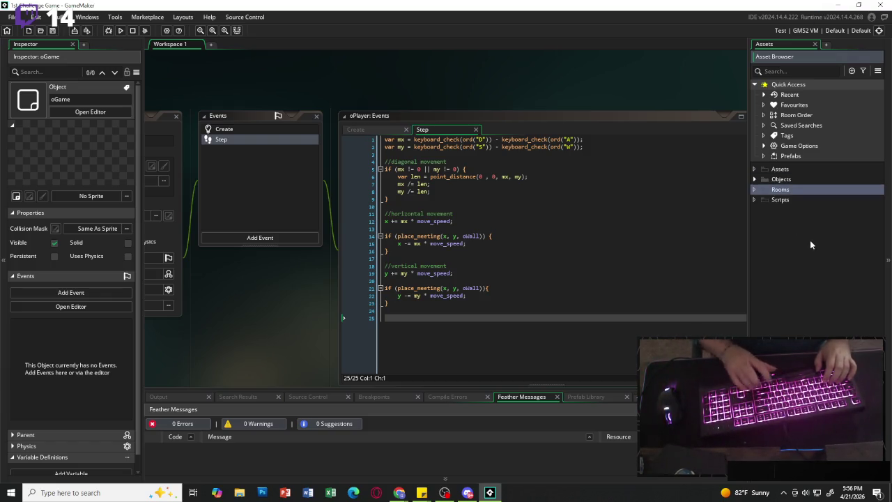
Create a room named rGame inside the Rooms group.
right_click(777, 196)
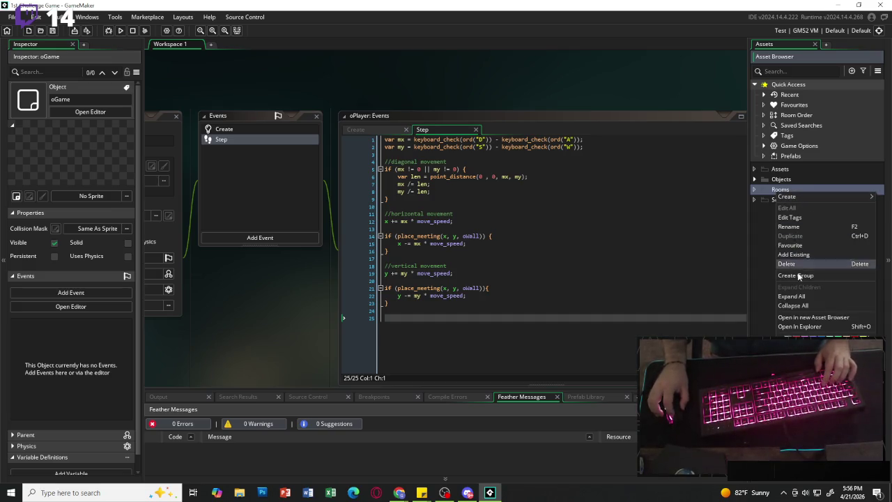
mouse_move(800, 195)
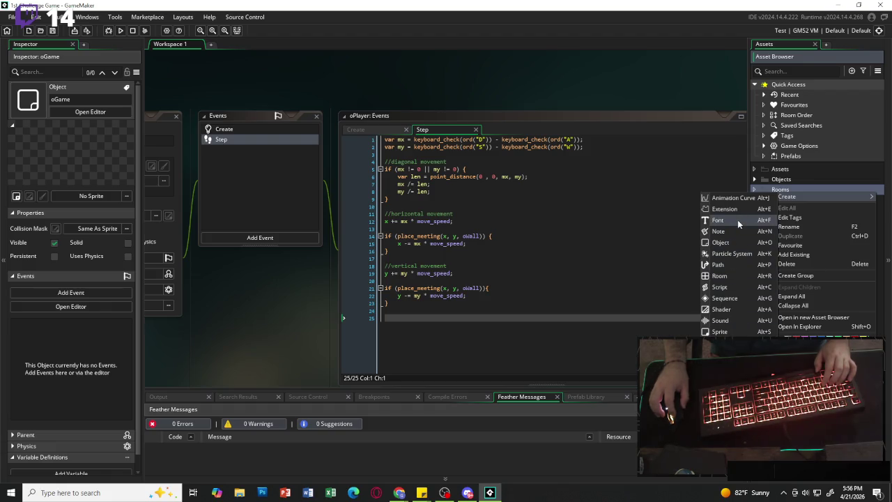
left_click(718, 276)
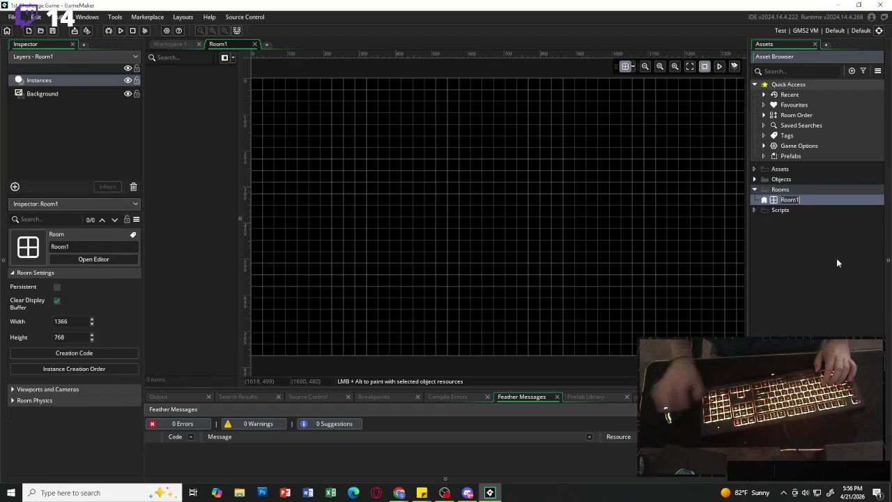
type("rGame")
key("Return")
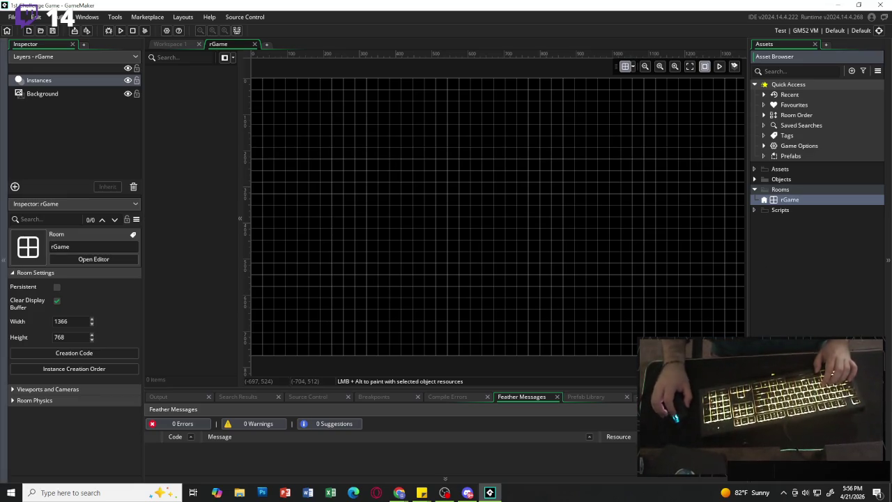